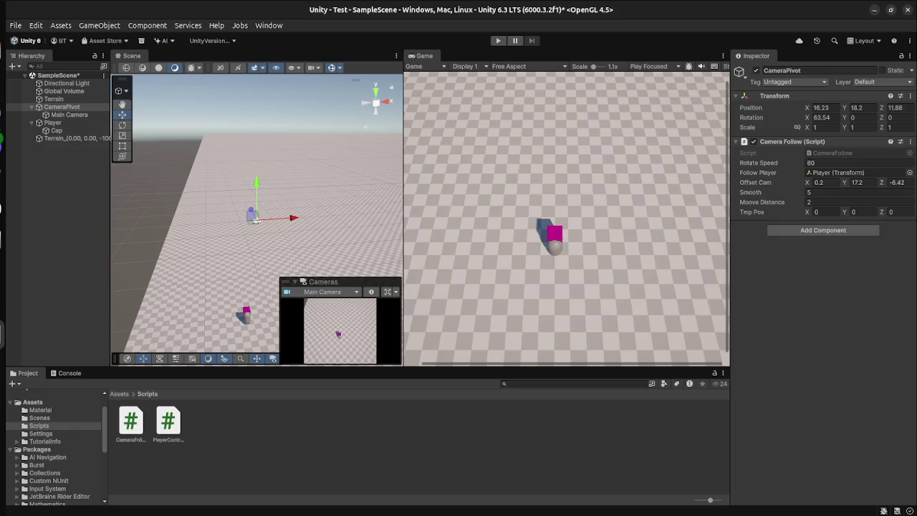
- Assign Main Camera to the Player Controller's Cam Transform field on the Player
click(52, 123)
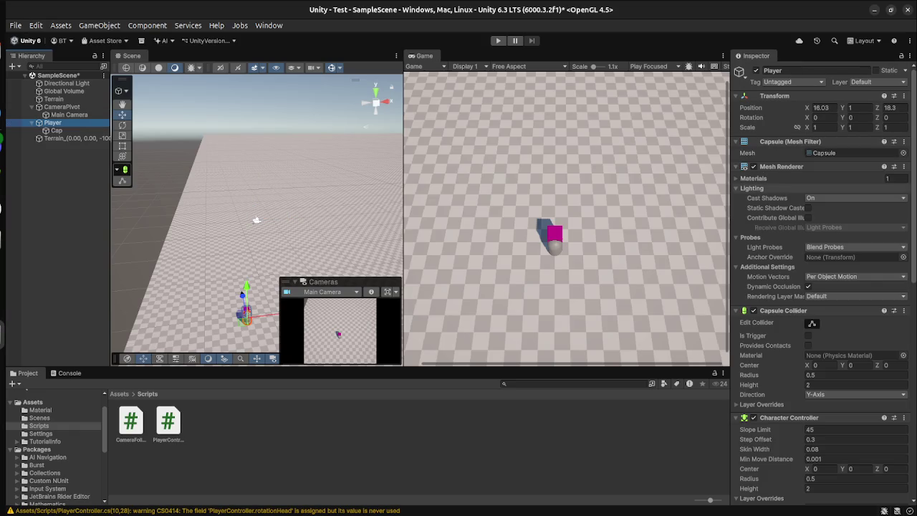
scroll(821, 286, down, 6)
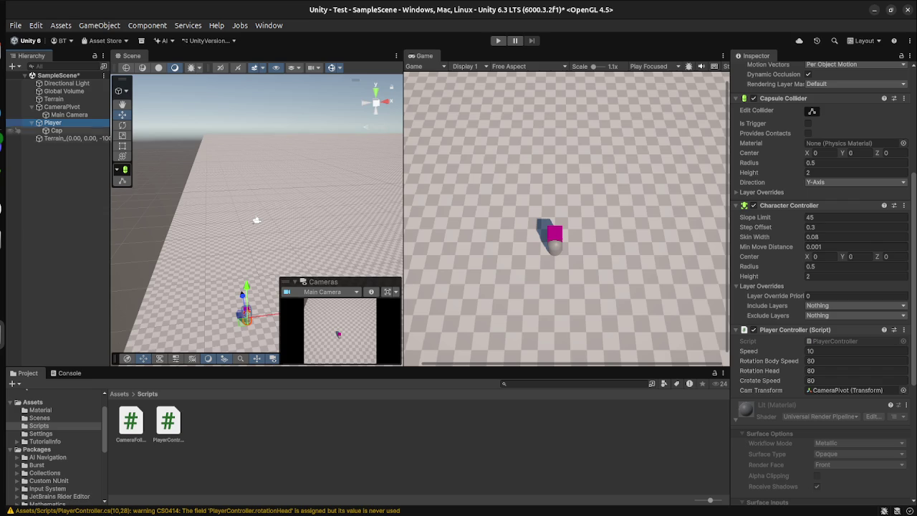
drag(479, 196, 856, 391)
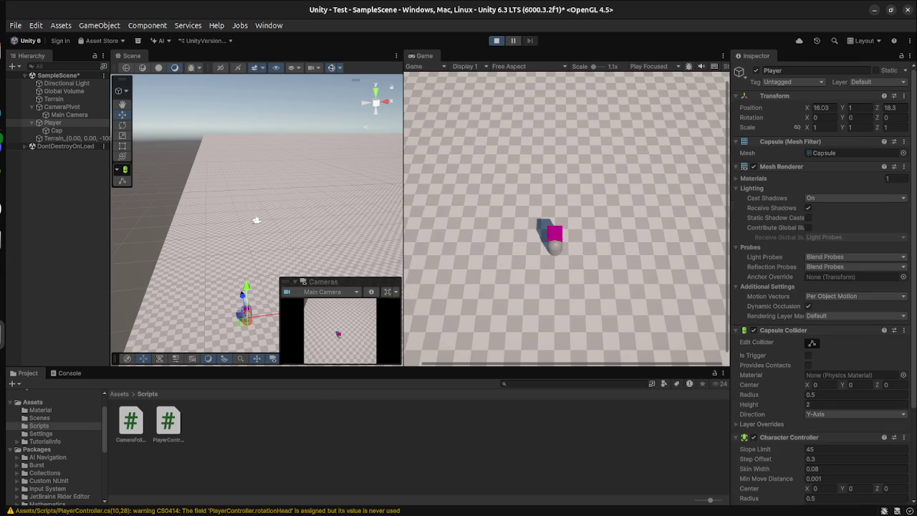
- Drive the capsule forward and steer it left and right in Play mode
key(w)
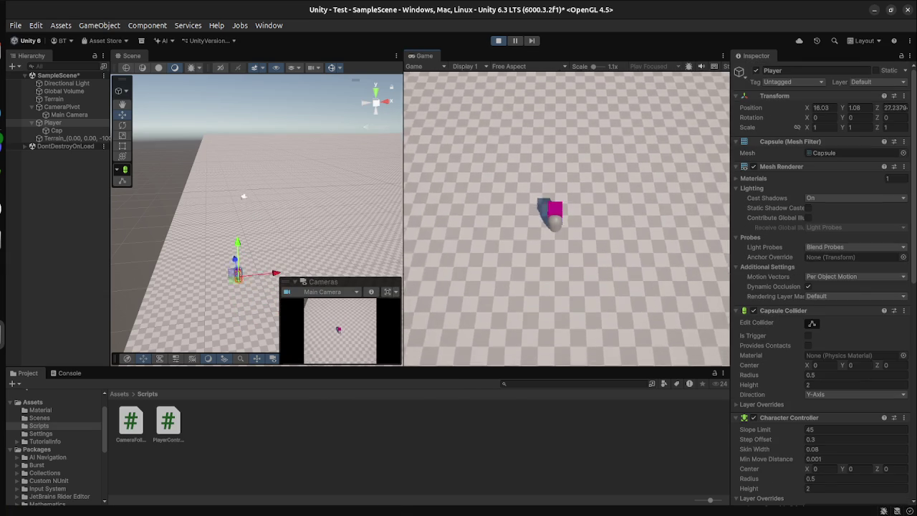
key(w)
key(a)
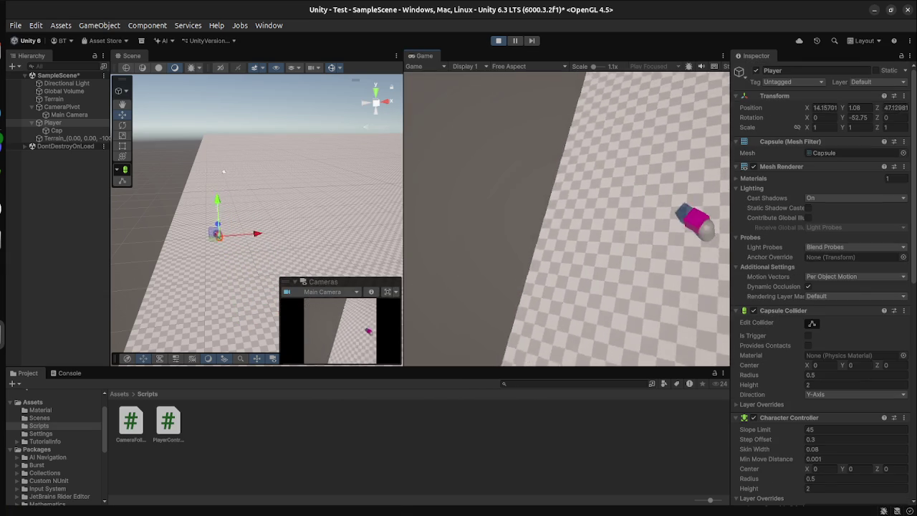
key(w)
key(d)
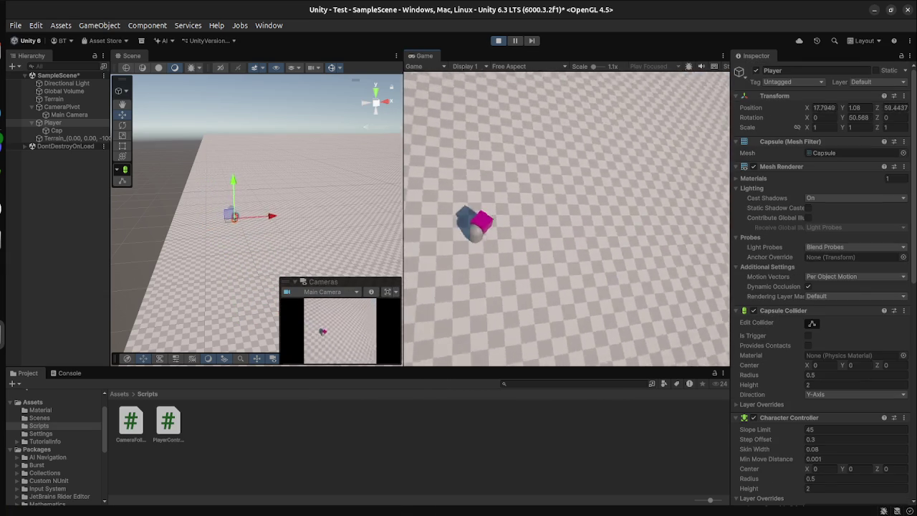
key(a)
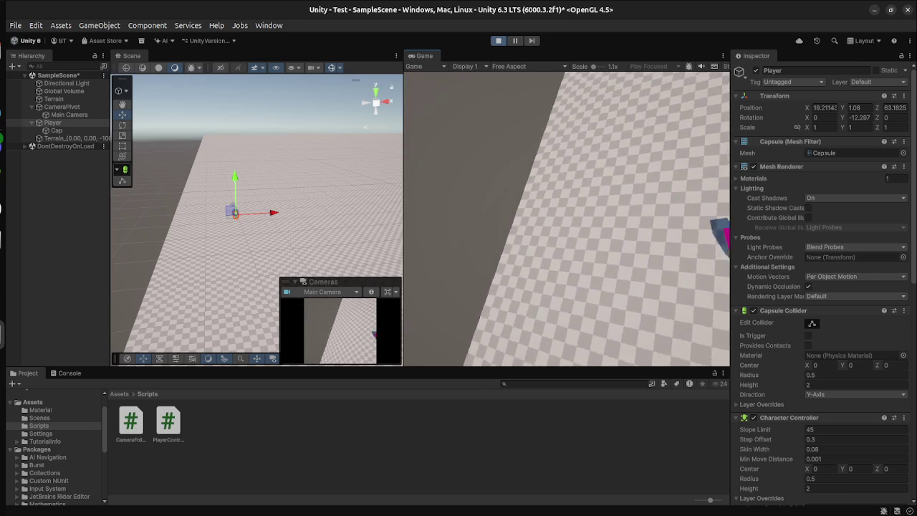
- Restart Play mode once, then exit it with Ctrl+P
click(498, 41)
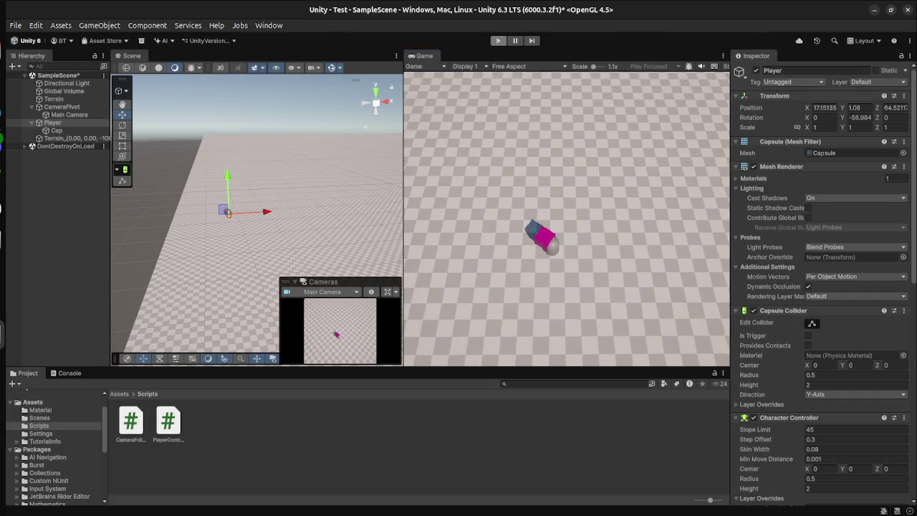
click(498, 41)
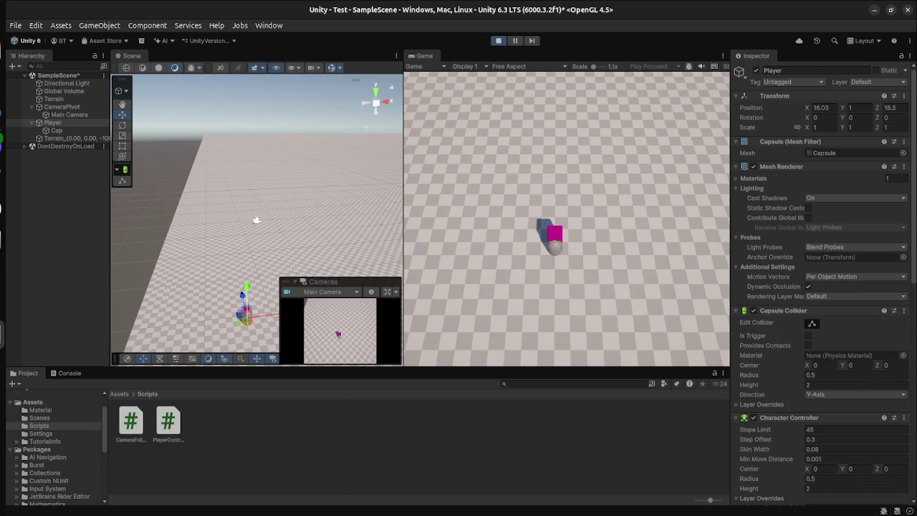
key(ctrl+p)
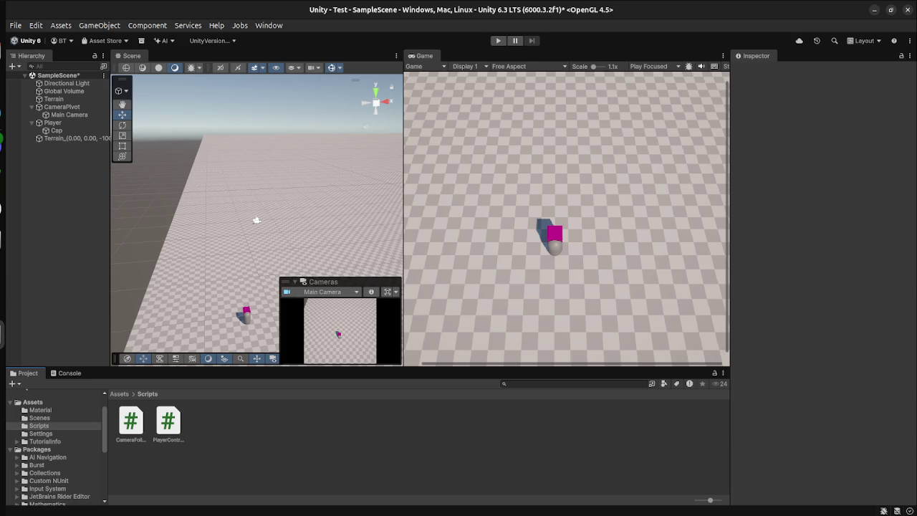
- Compare CameraPivot's follow settings with the Player Controller component, then show all open windows
click(62, 107)
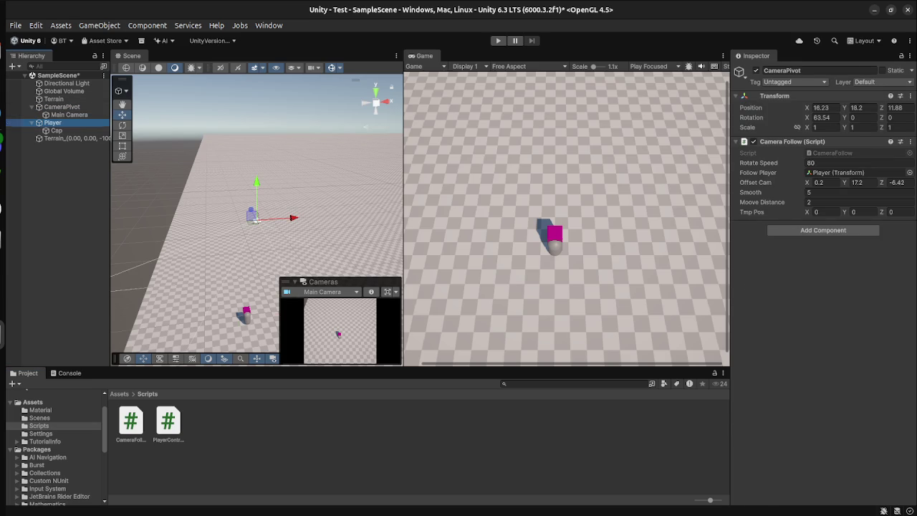
click(52, 123)
scroll(824, 215, down, 5)
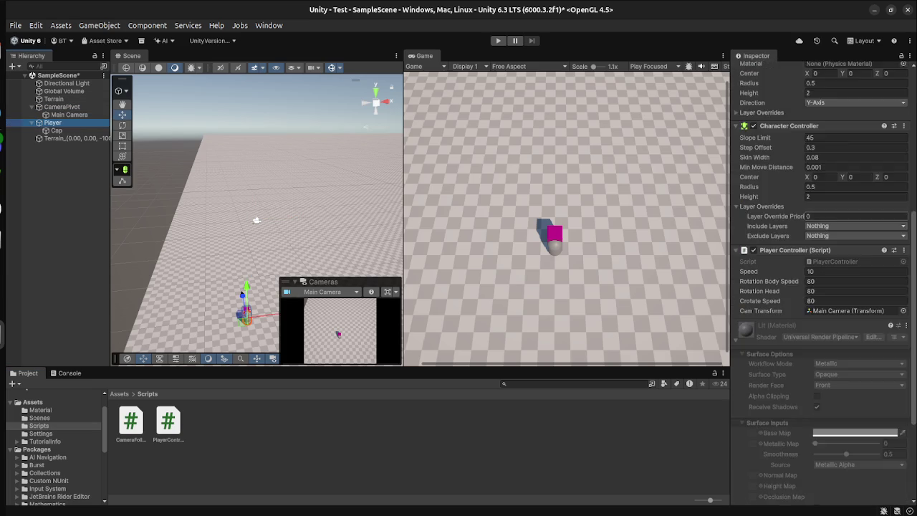
scroll(824, 287, down, 3)
click(62, 106)
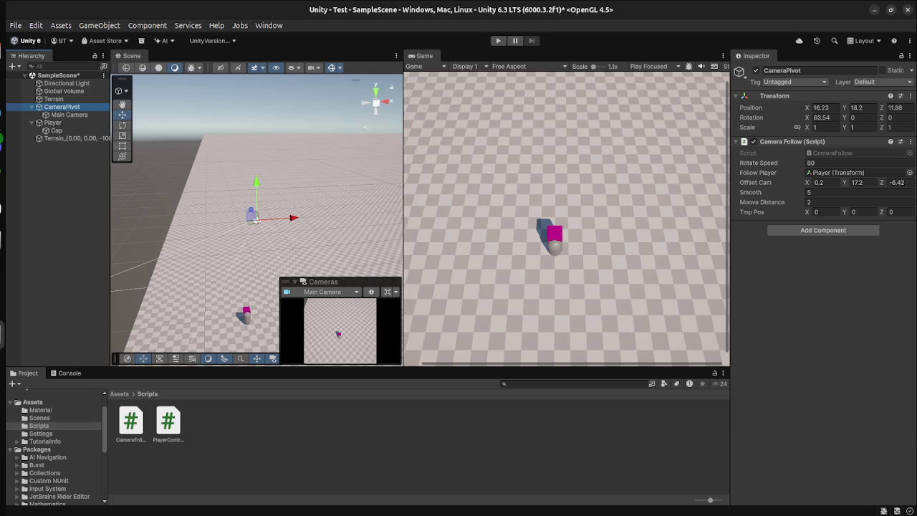
click(52, 123)
scroll(824, 286, down, 5)
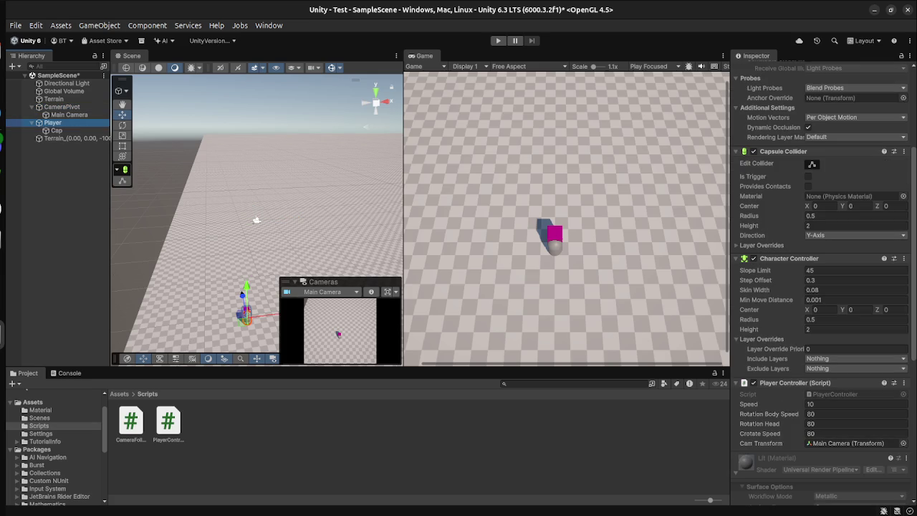
scroll(788, 276, down, 5)
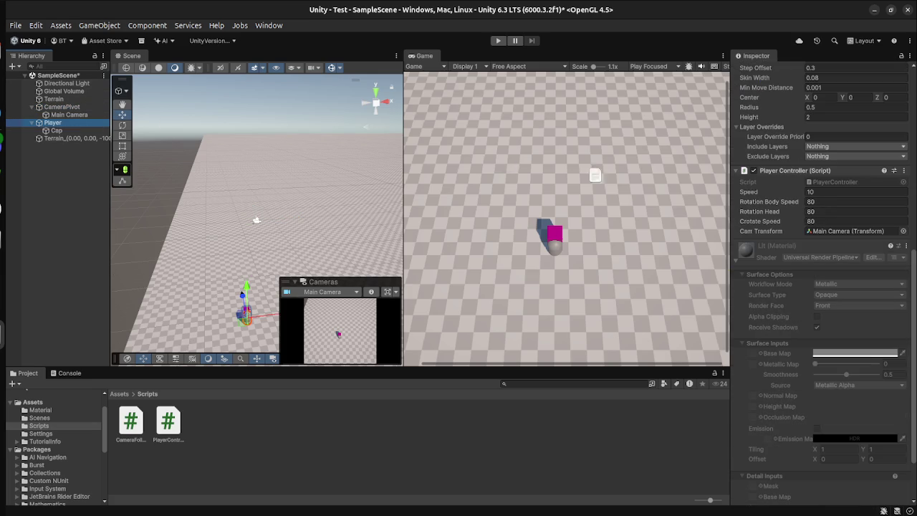
key(super)
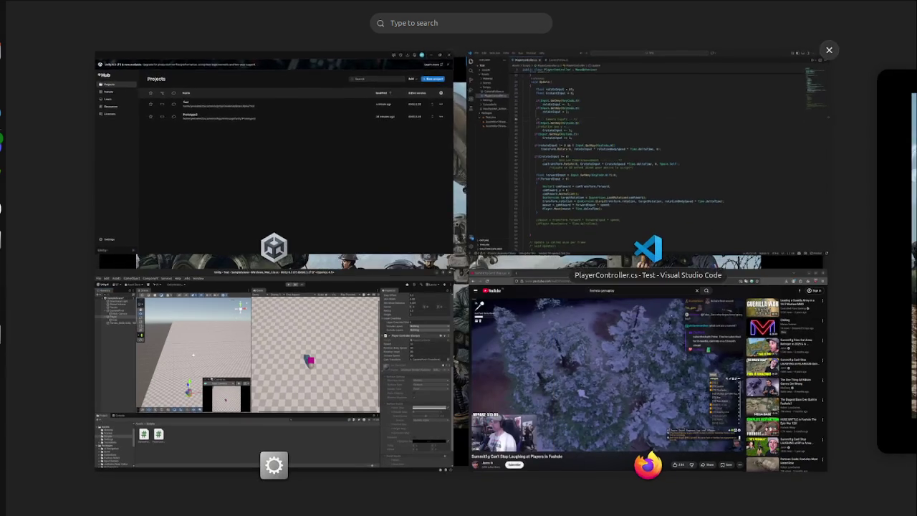
- Change line 48's rotation from Space.Self to Space.World in PlayerController.cs, then return to Unity
click(648, 154)
double_click(525, 286)
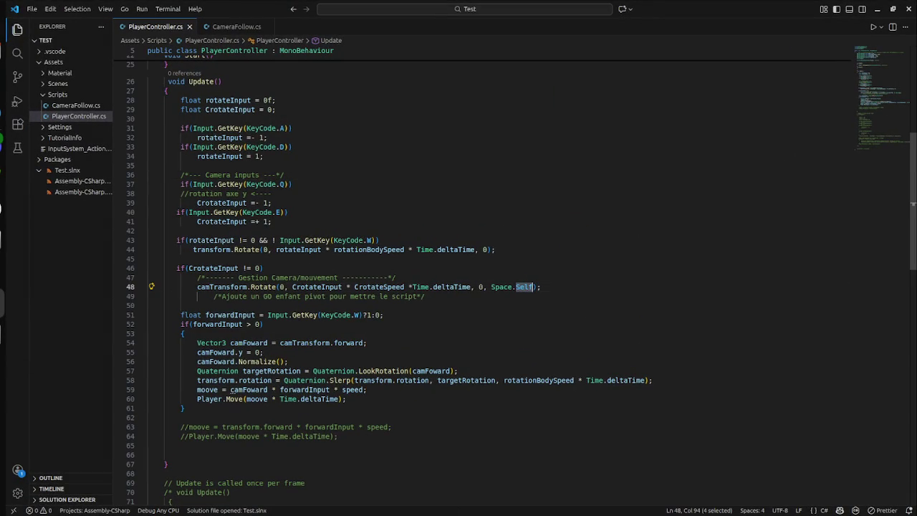
text(World)
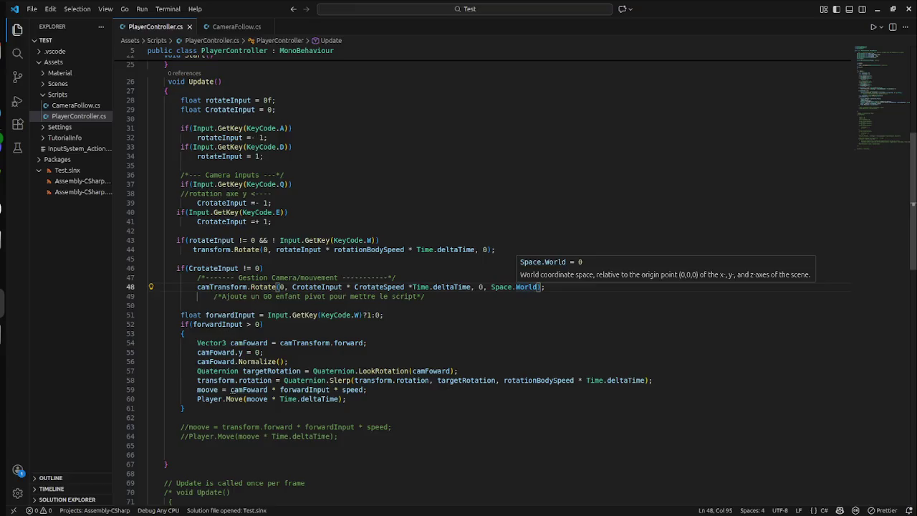
key(super)
click(273, 373)
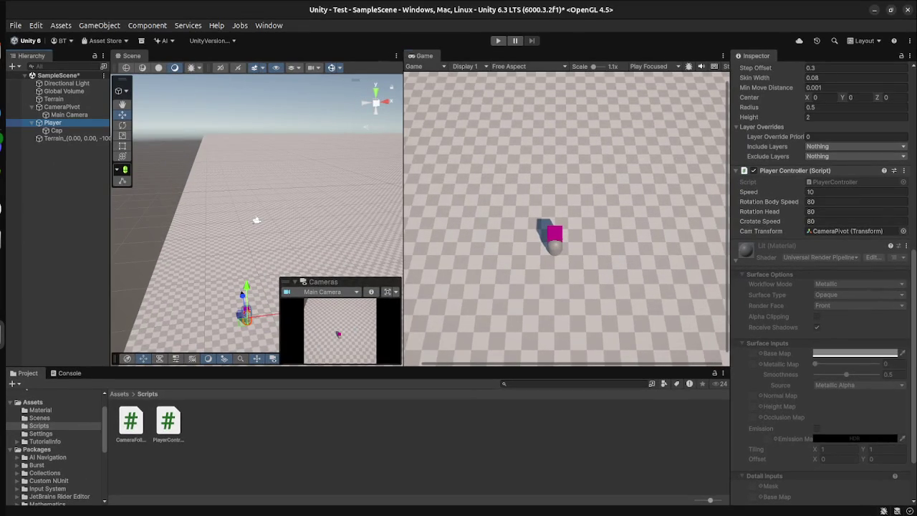
- Save the scene and set CameraPivot's Moove Distance to 0.5
key(ctrl+s)
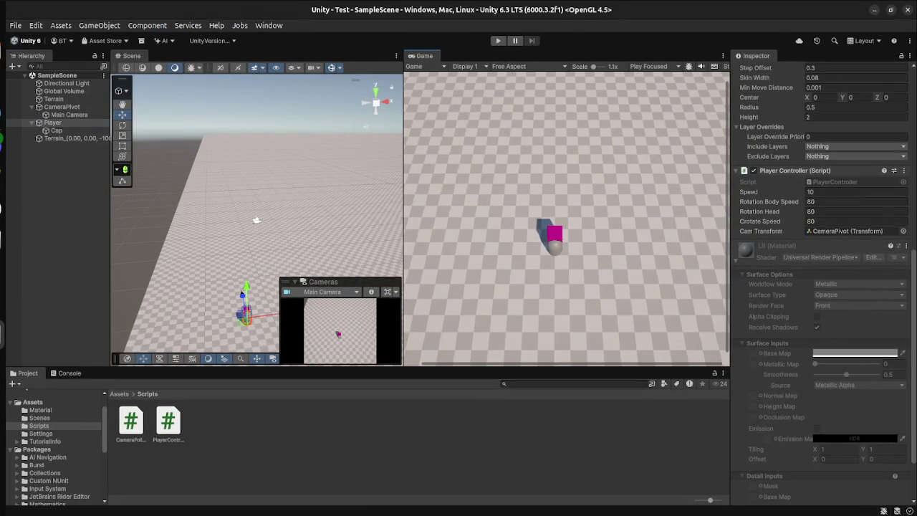
click(62, 107)
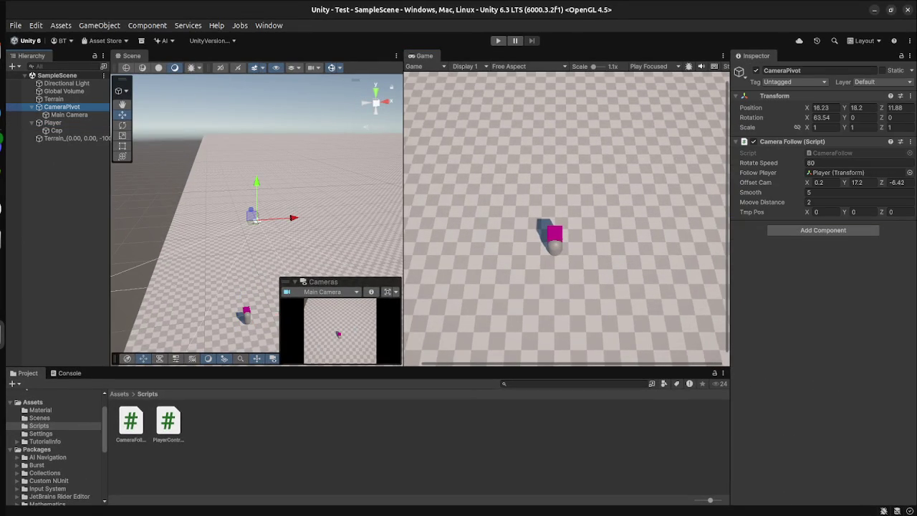
click(860, 202)
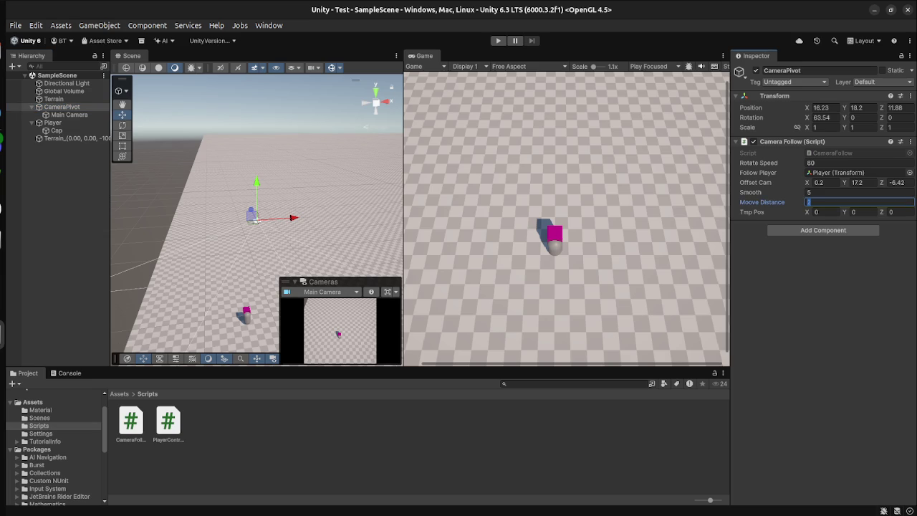
text(0.5)
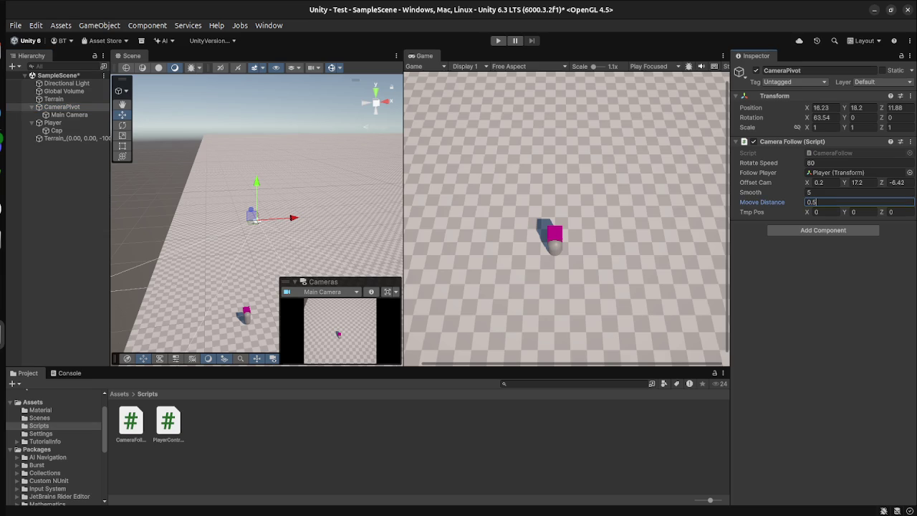
key(Return)
- Test the follow camera by walking the player forward in Play mode, then stop
key(ctrl+p)
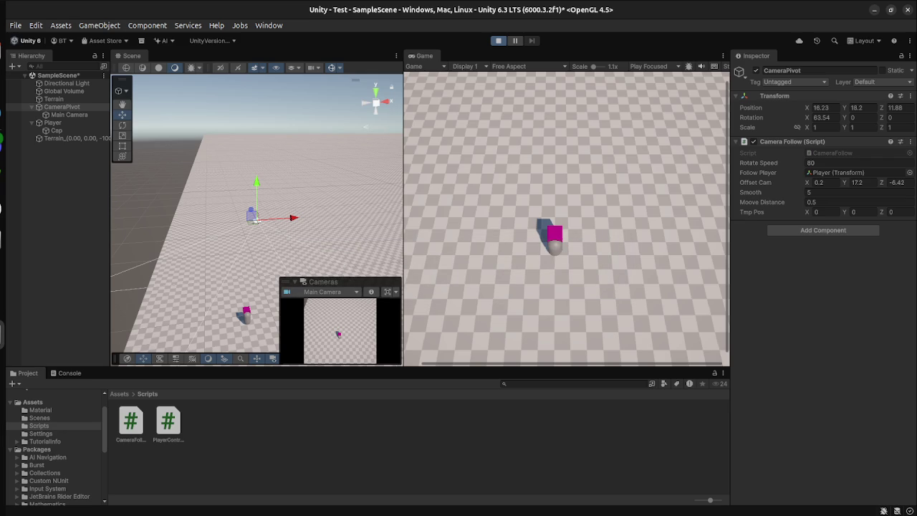
key(w)
key(w)
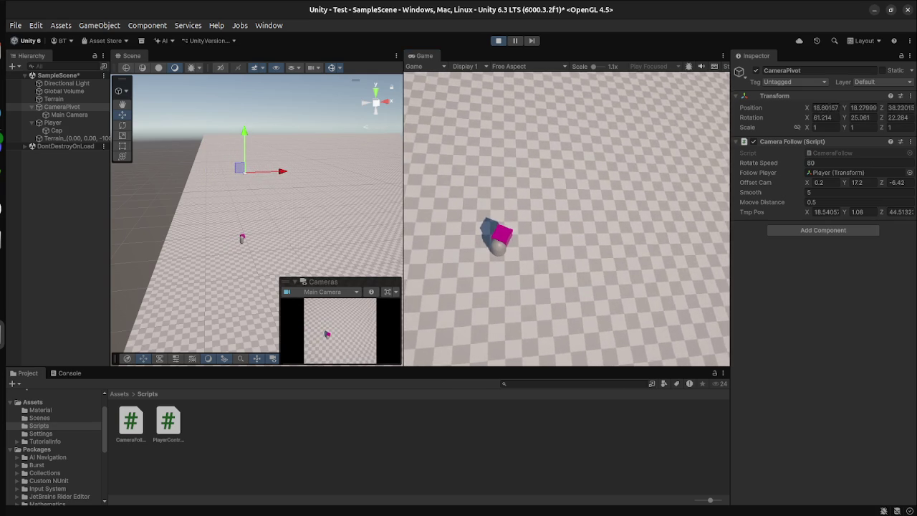
click(498, 41)
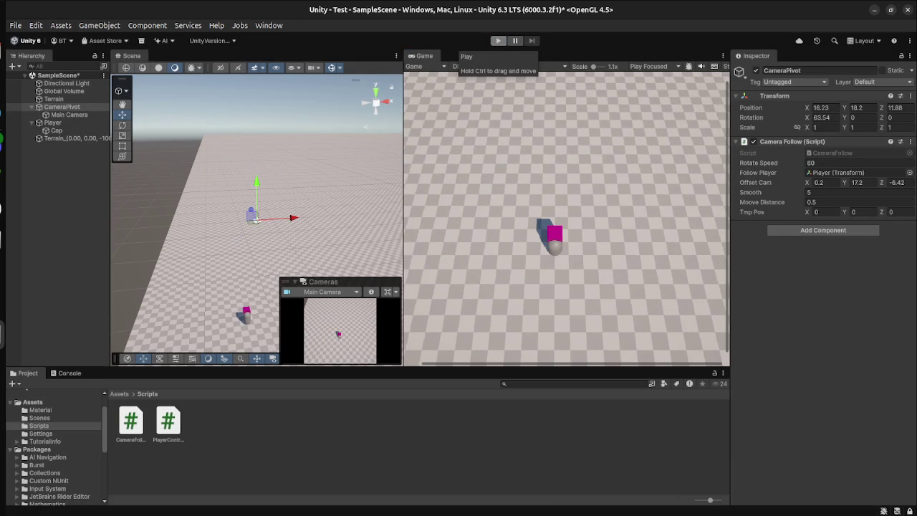
- Restart Play mode, drive the capsule forward, and set Moove Distance to 1
click(498, 41)
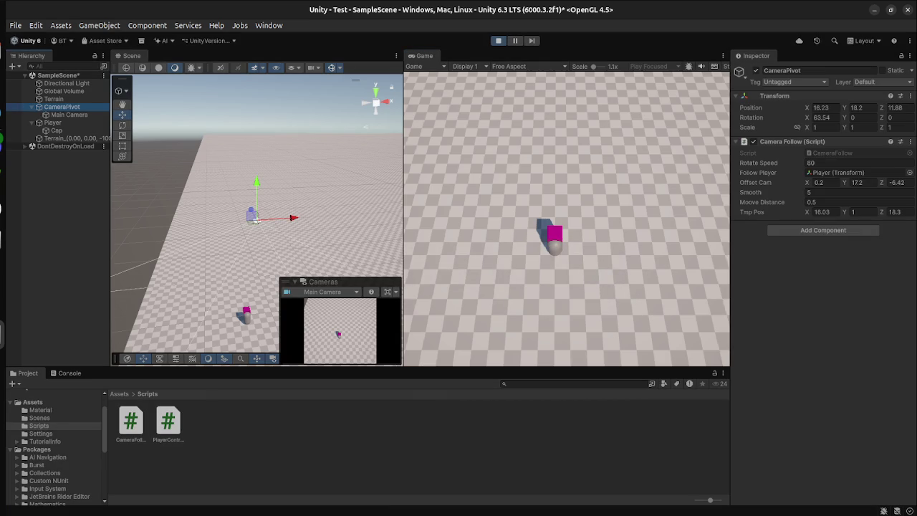
key(w)
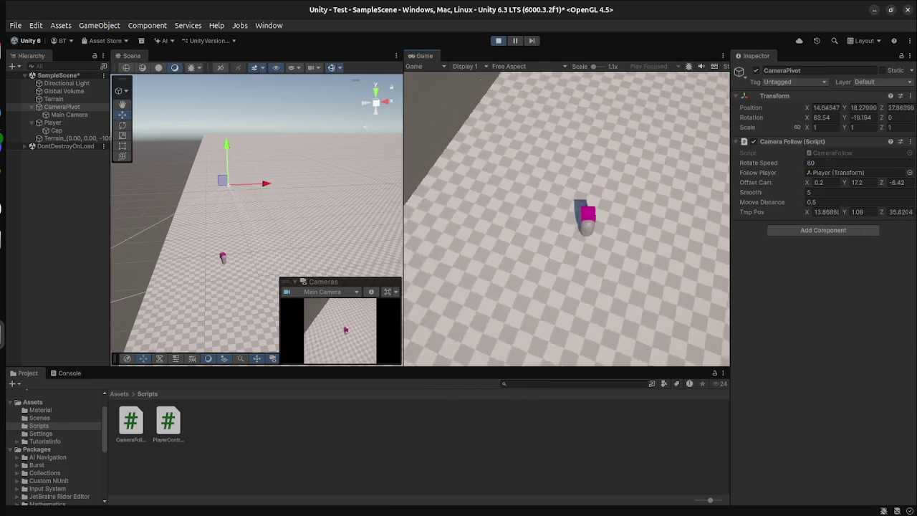
key(w)
key(w)
key(w)
key(Return)
key(Return)
key(w)
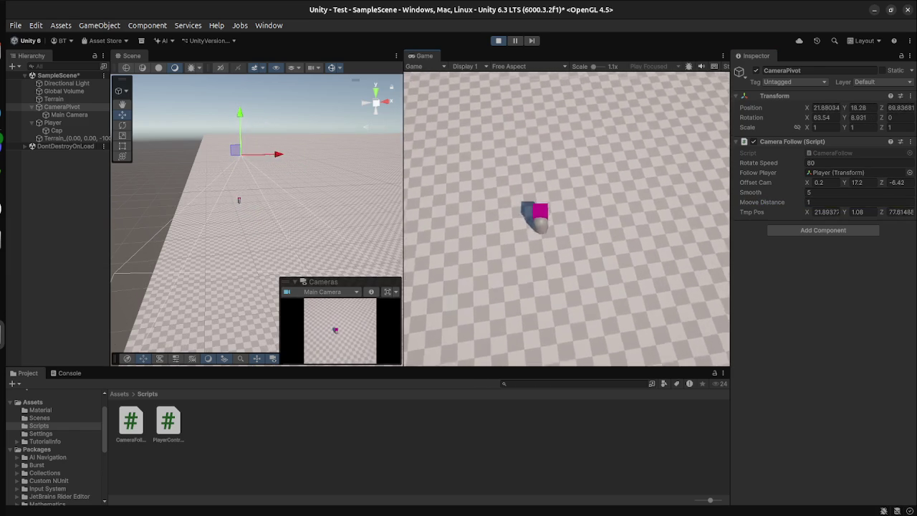
key(w)
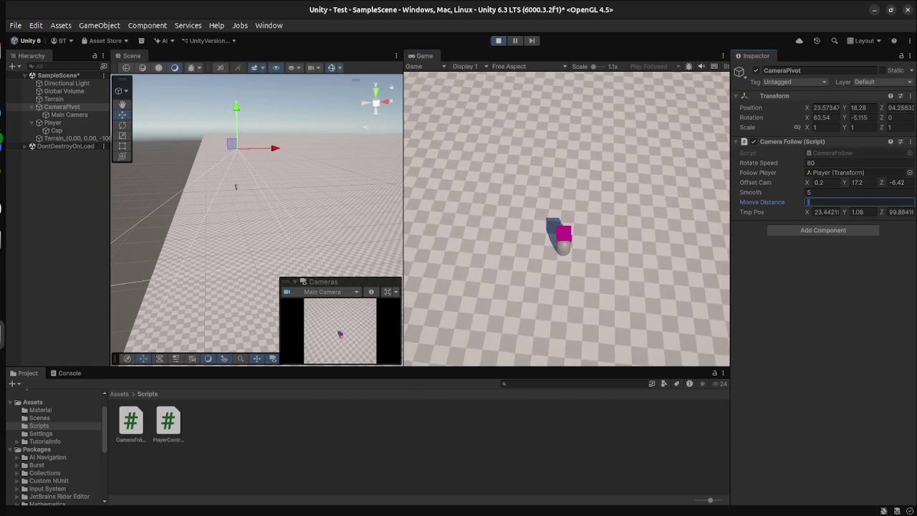
text(20)
- Raise Moove Distance to 20 and walk the player forward to check tracking
key(Return)
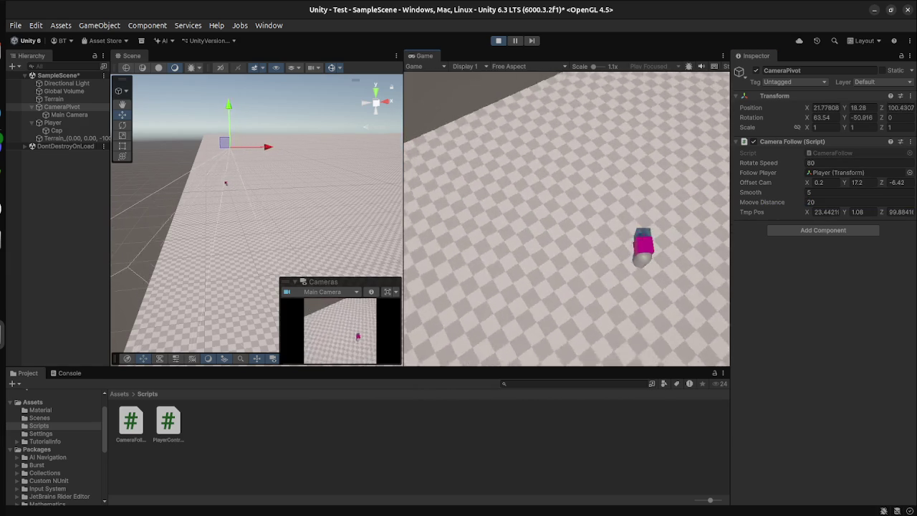
key(w)
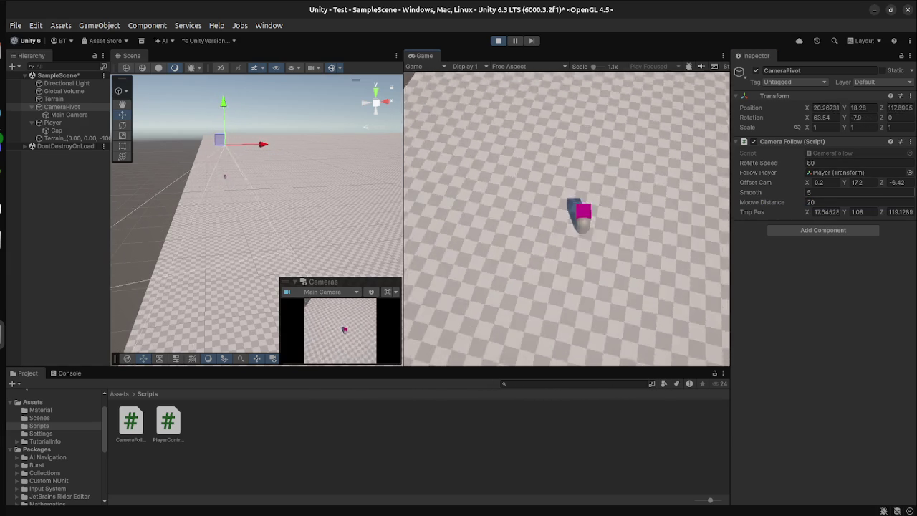
click(856, 202)
- Set Camera Follow's Moove Distance to 2
text(2)
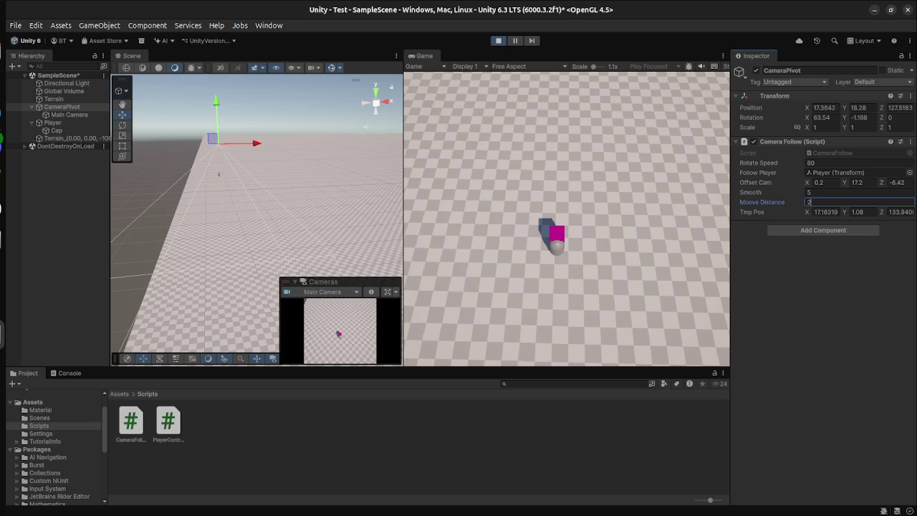
key(Return)
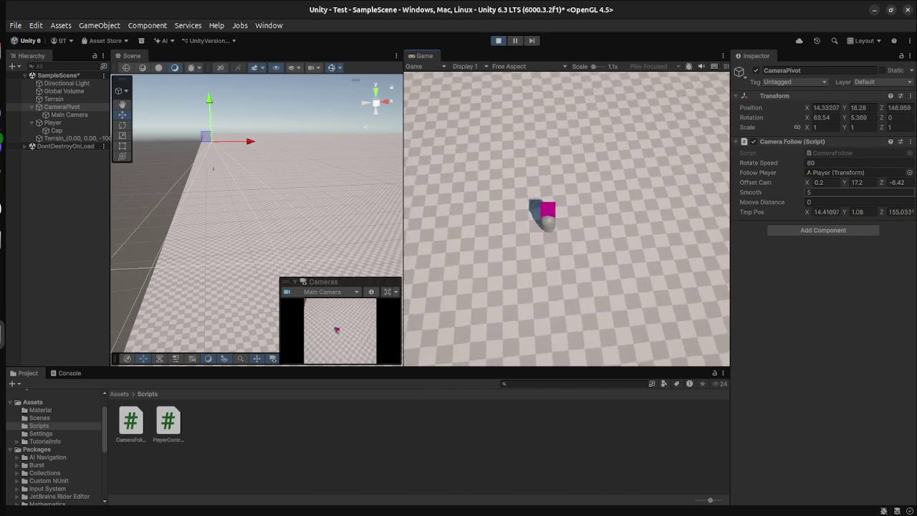
click(856, 202)
text(2)
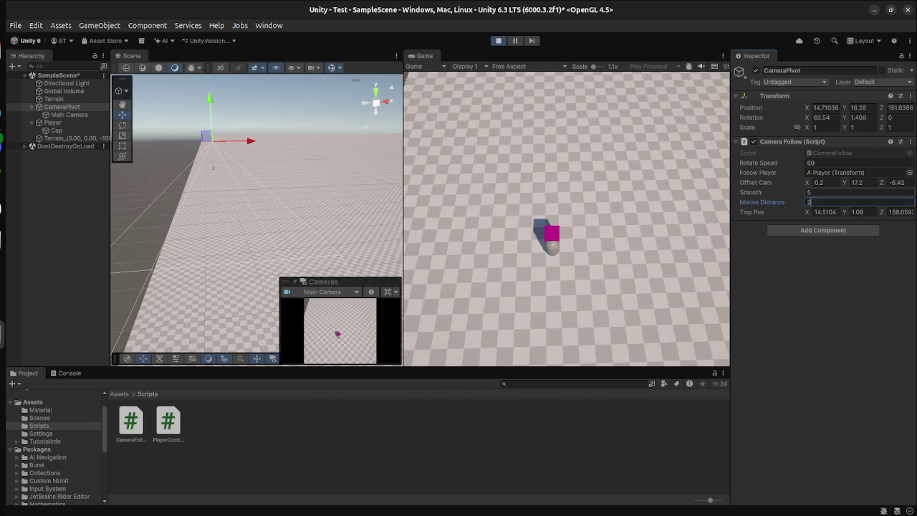
key(Return)
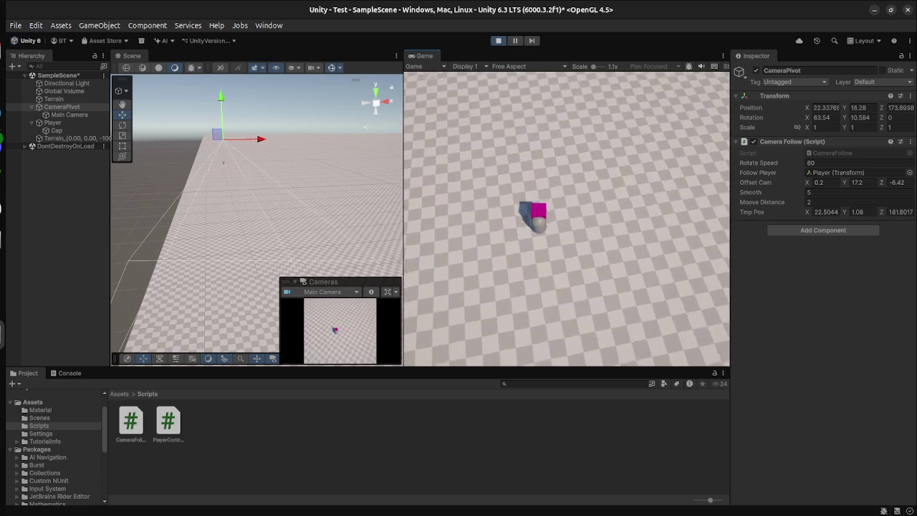
- Try Smooth values 10 and 100, settling back on Smooth 10
click(856, 192)
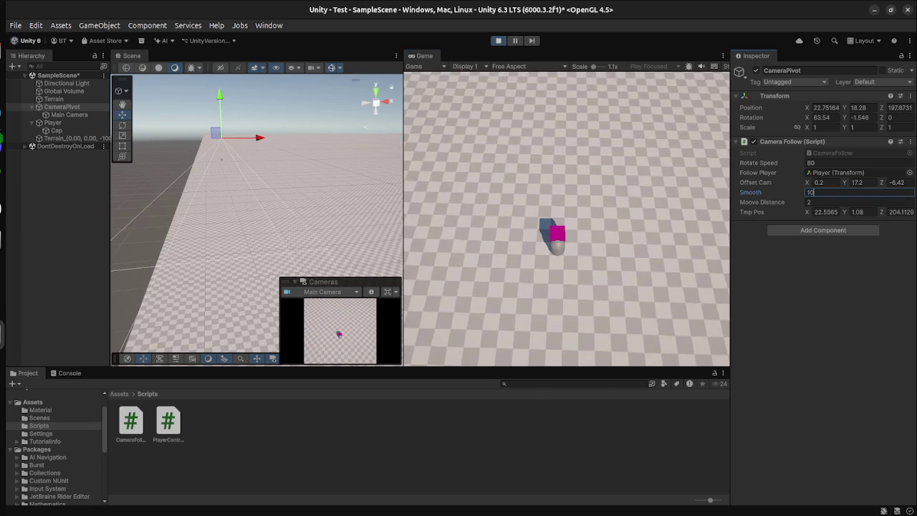
key(Return)
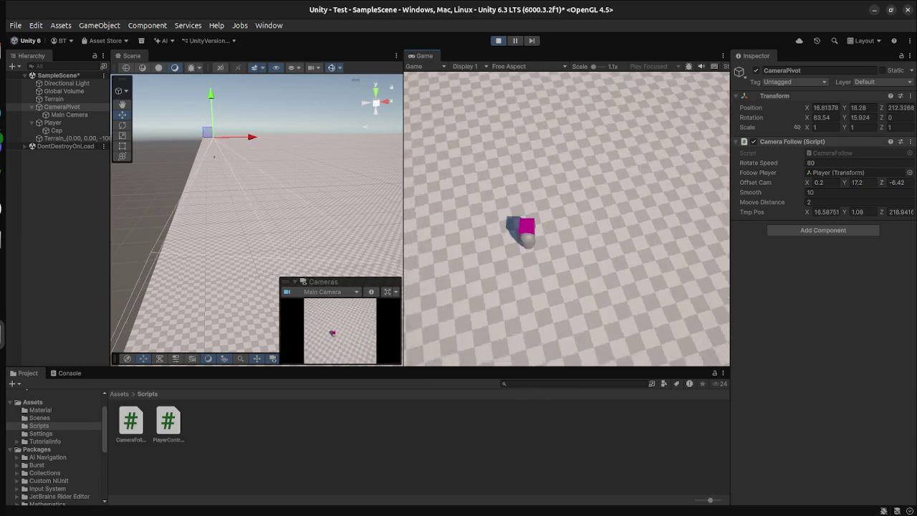
click(857, 192)
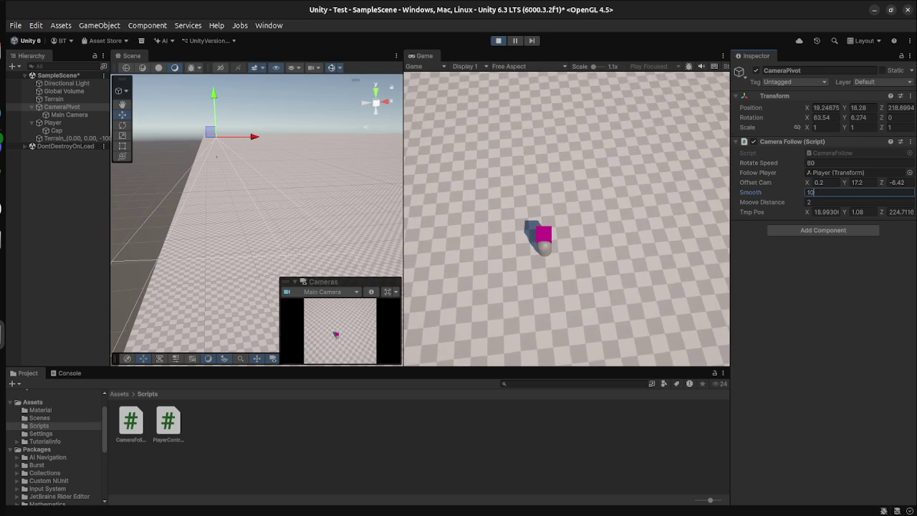
text(0)
key(Return)
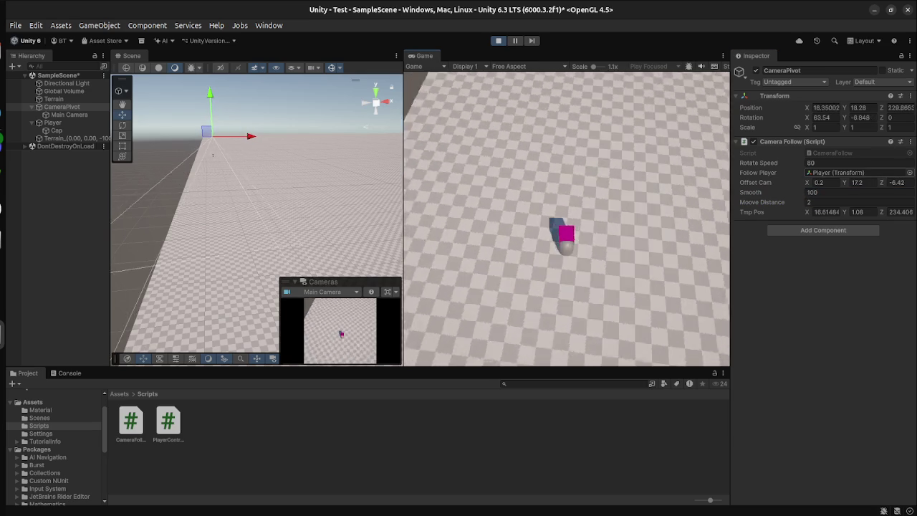
click(856, 192)
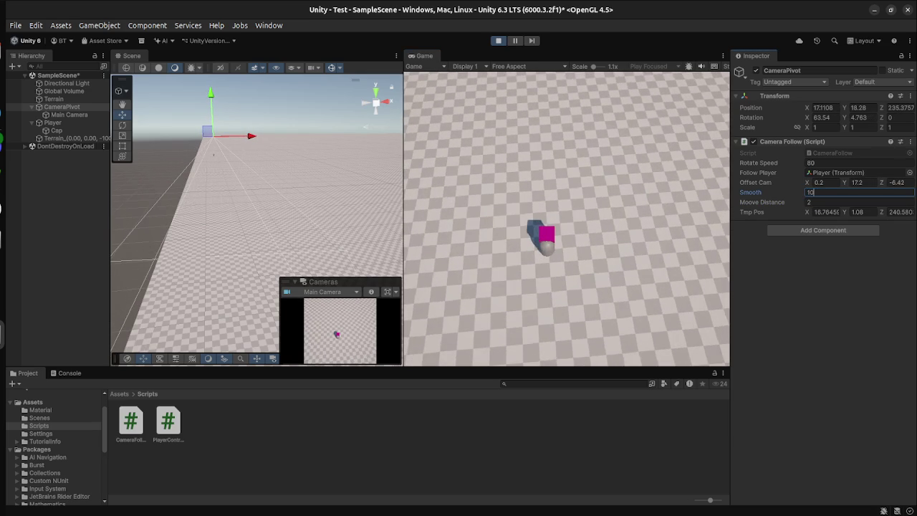
key(Return)
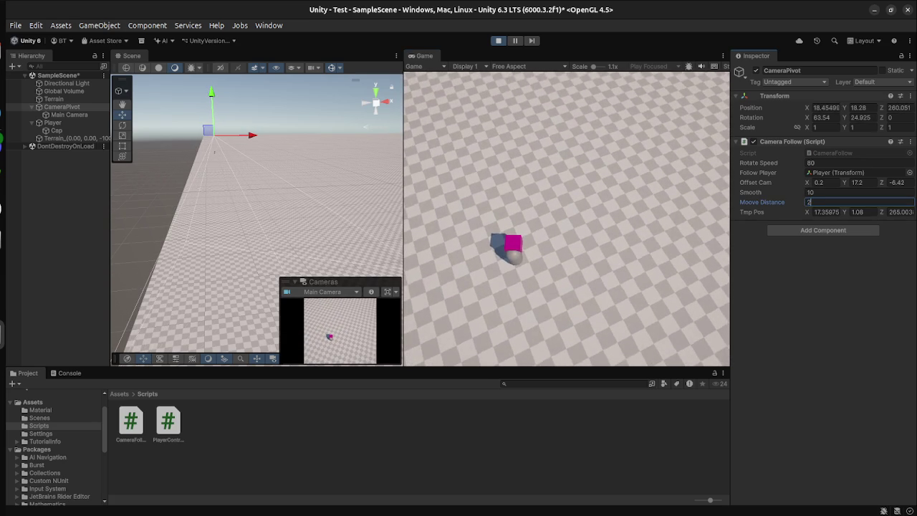
text(000)
- Try Moove Distance 2000, then trim it back to 2
key(Return)
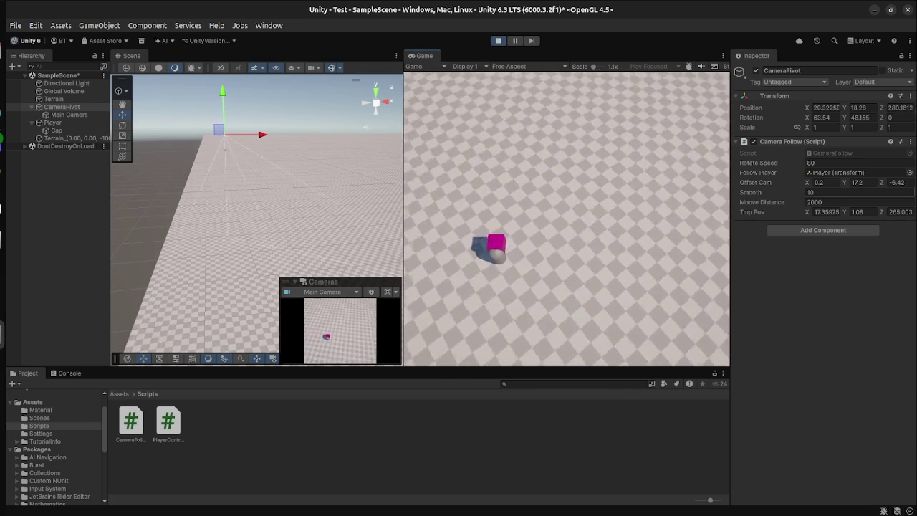
click(824, 202)
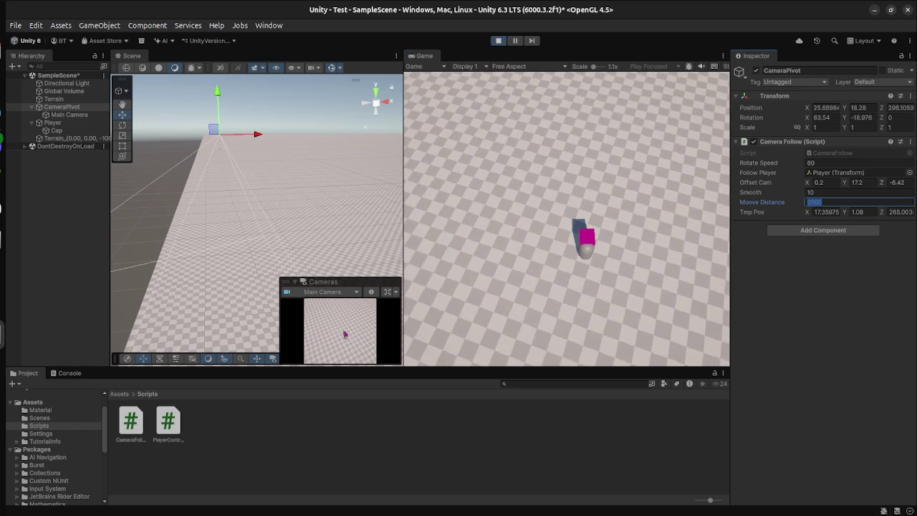
key(Return)
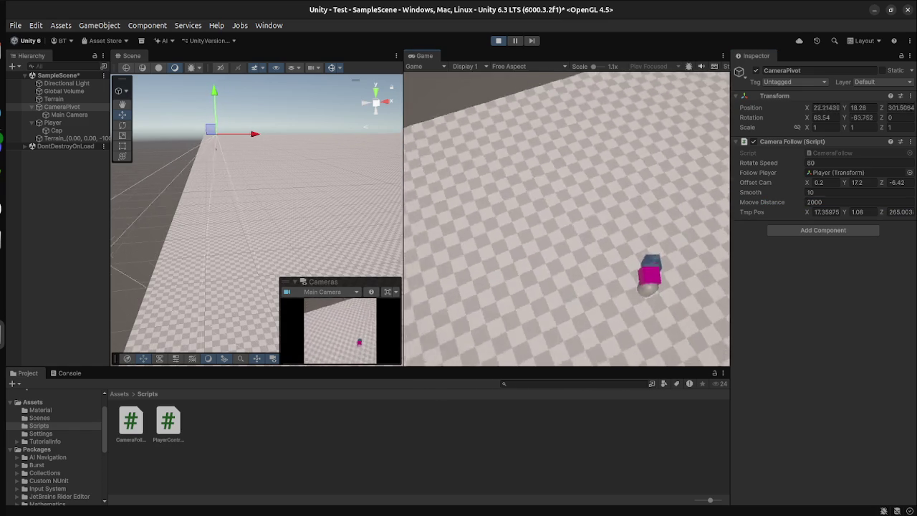
click(824, 202)
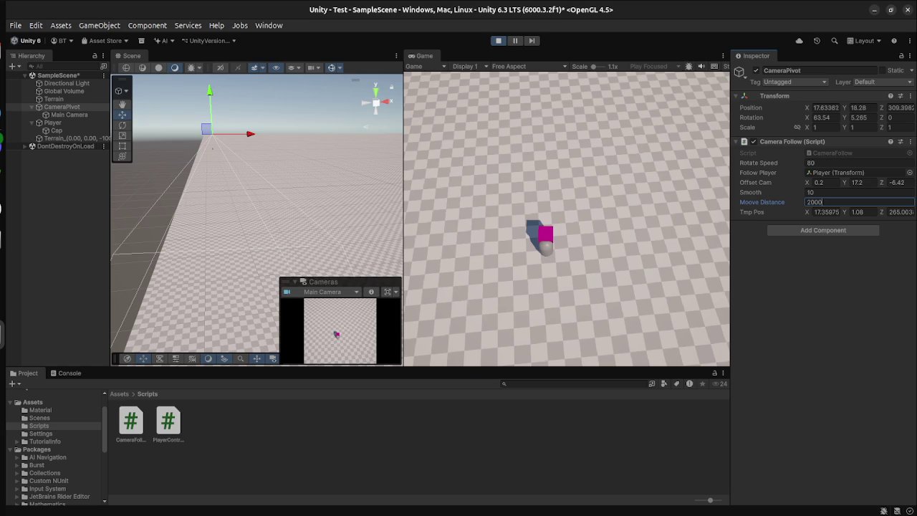
key(BackSpace)
key(BackSpace)
key(BackSpace)
key(Return)
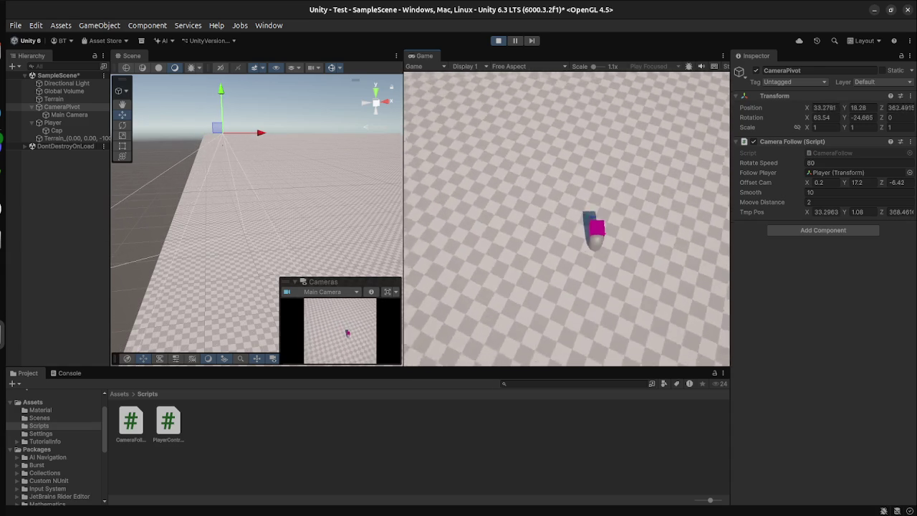
- Steer the capsule around with the movement keys while watching the camera trail it
key(w)
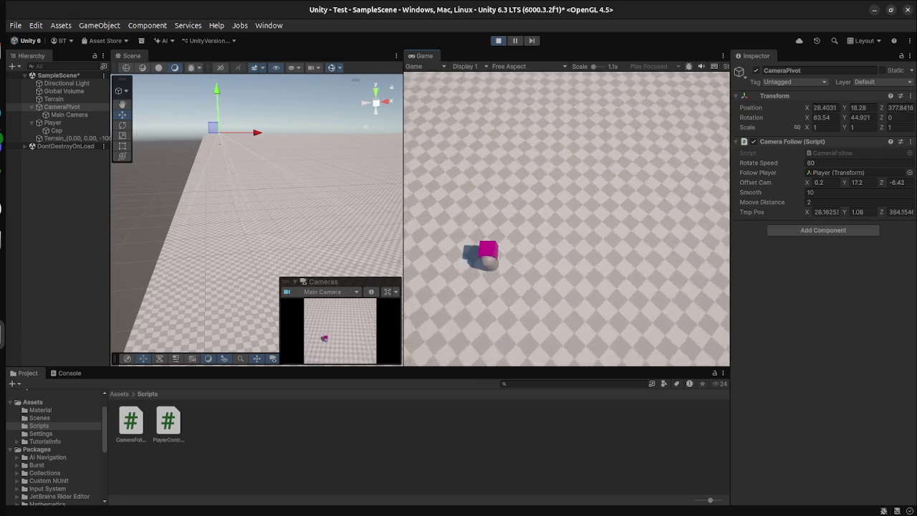
key(w)
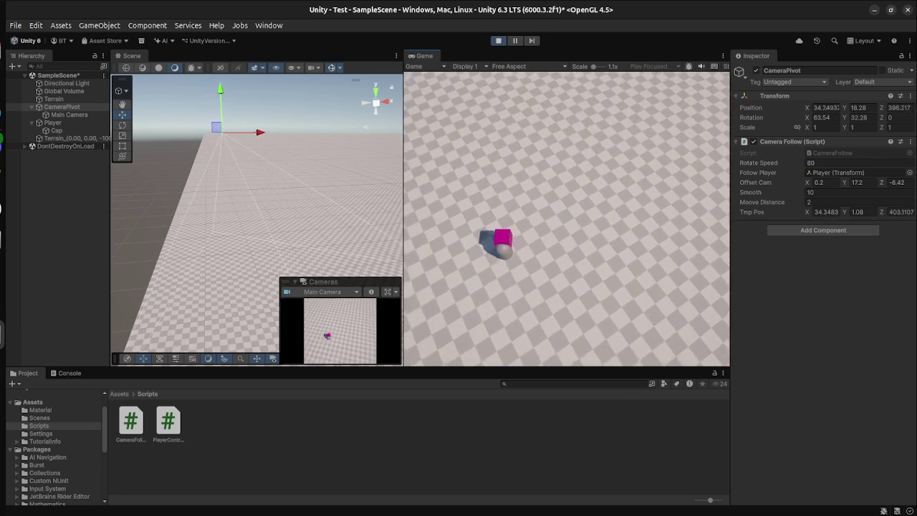
key(w)
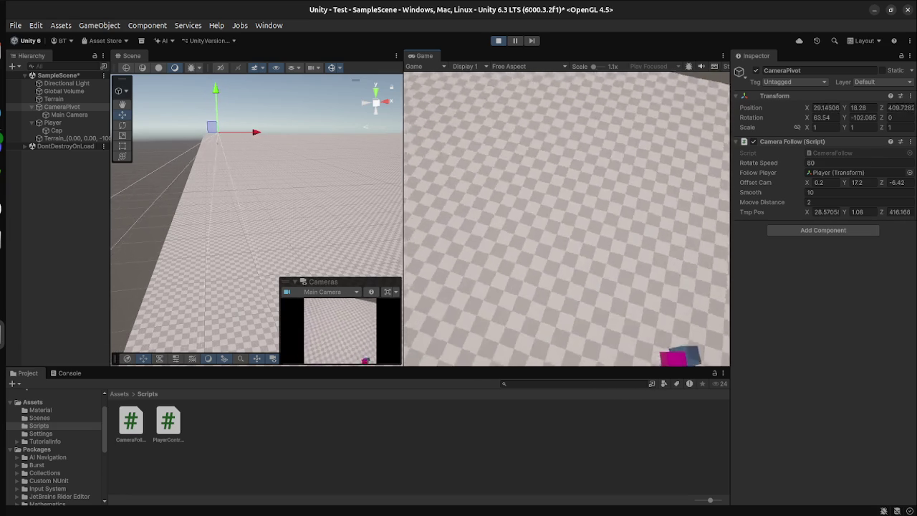
key(w)
key(w)
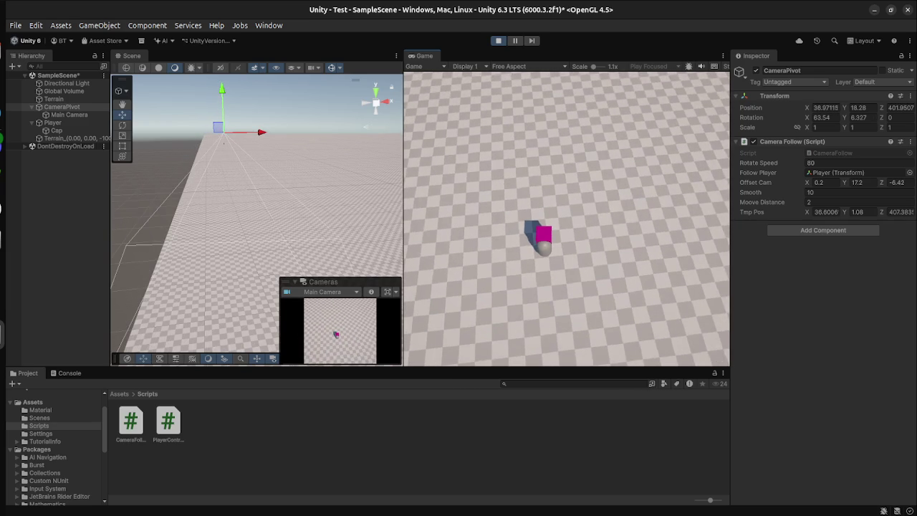
- Inspect Main Camera, Player and CameraPivot, then focus the running Game view
click(69, 115)
click(61, 107)
click(52, 122)
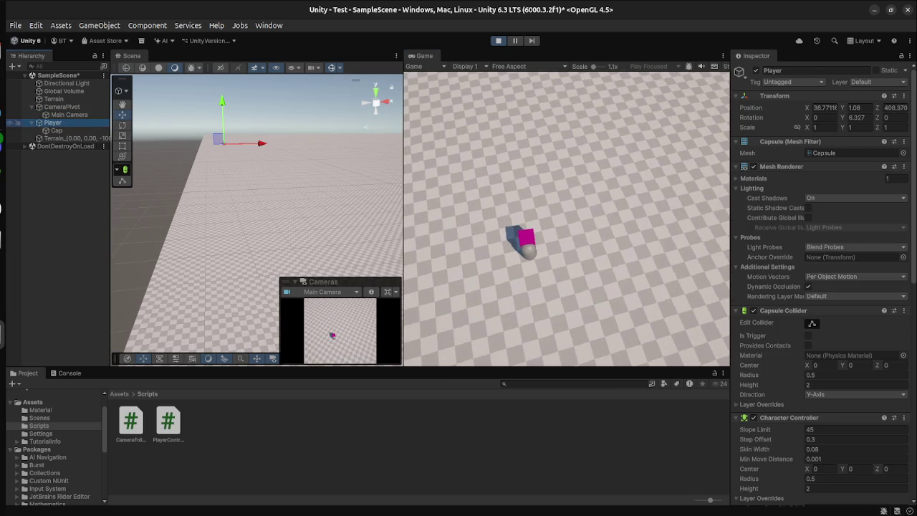
click(62, 107)
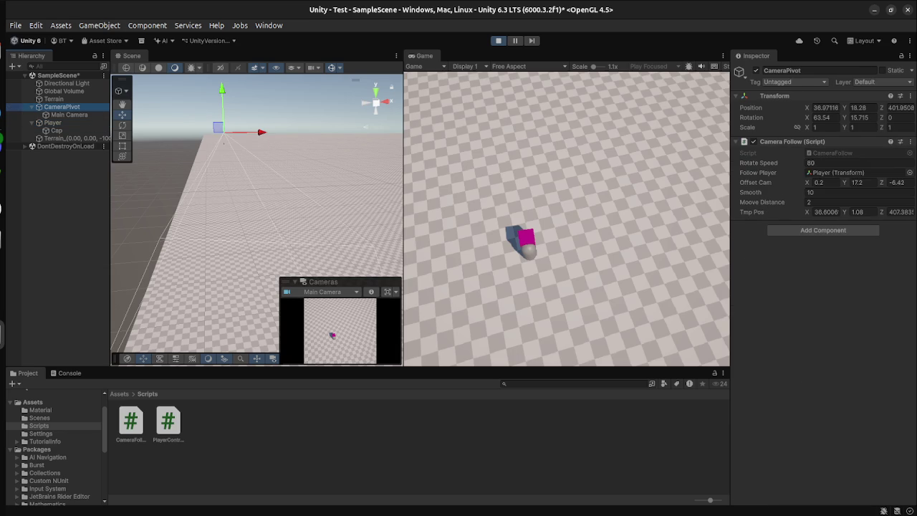
click(566, 215)
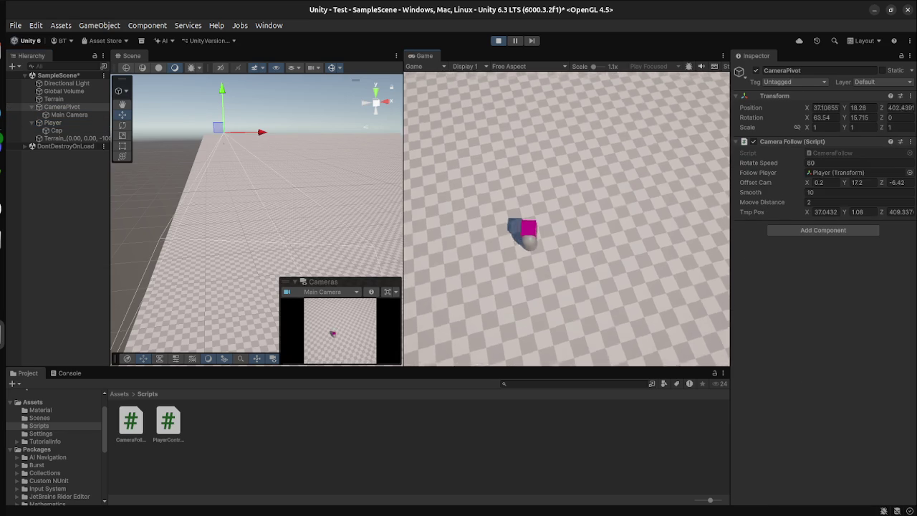
- Swing the camera pivot left and right around the player, then walk it forward
key(a)
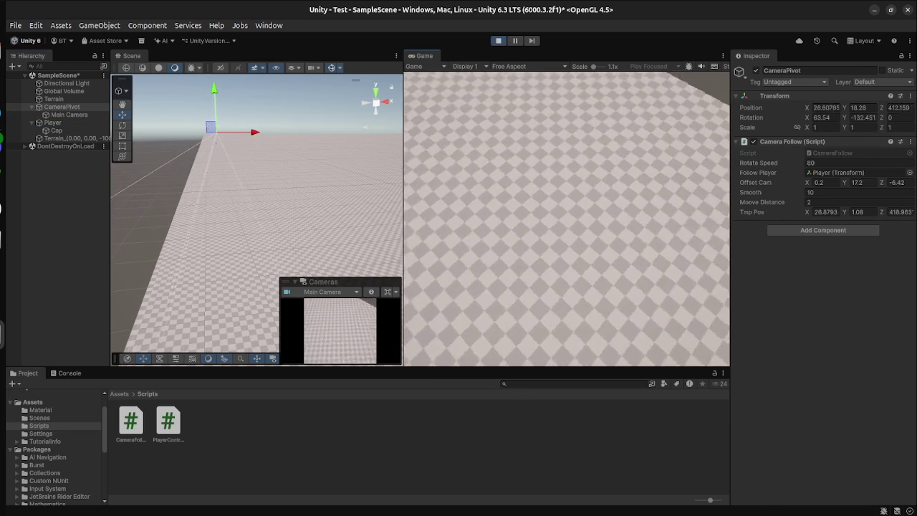
key(d)
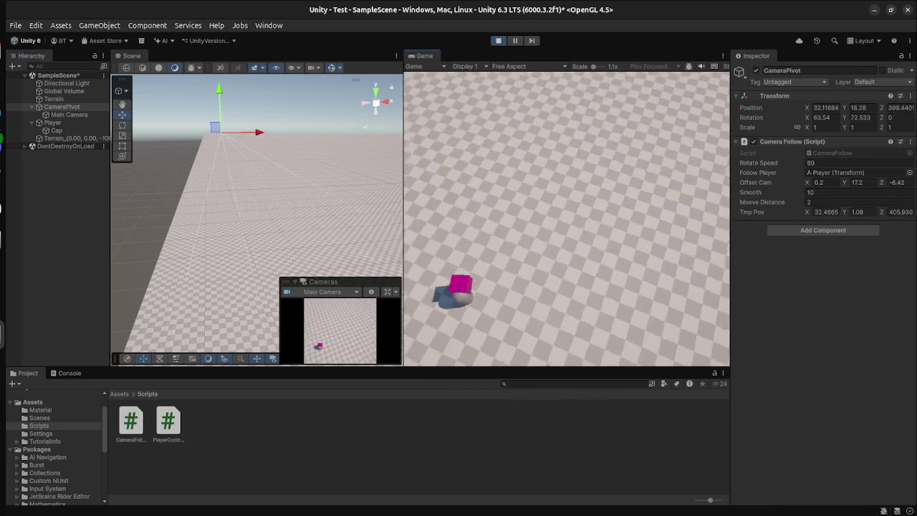
key(a)
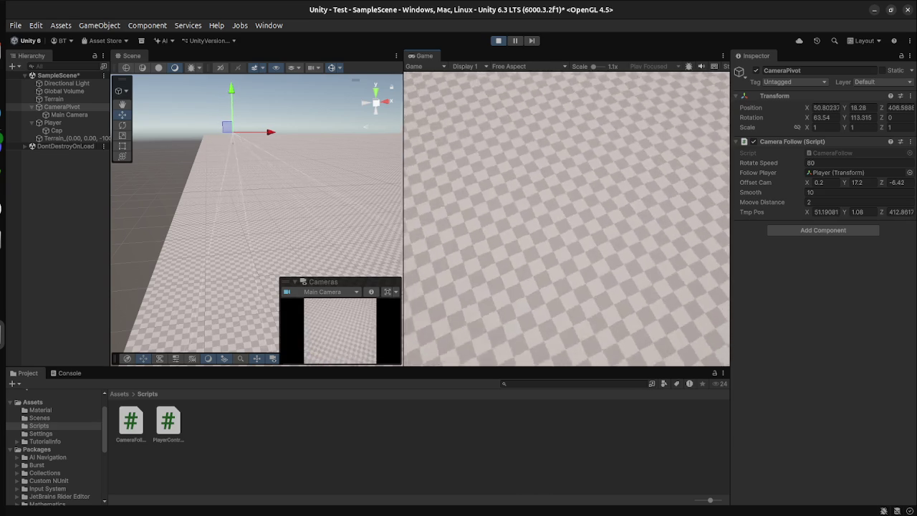
key(d)
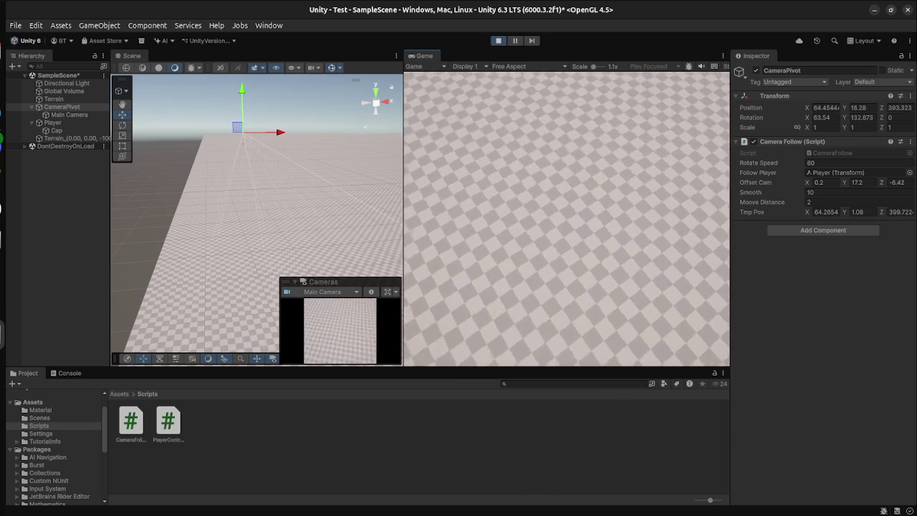
key(a)
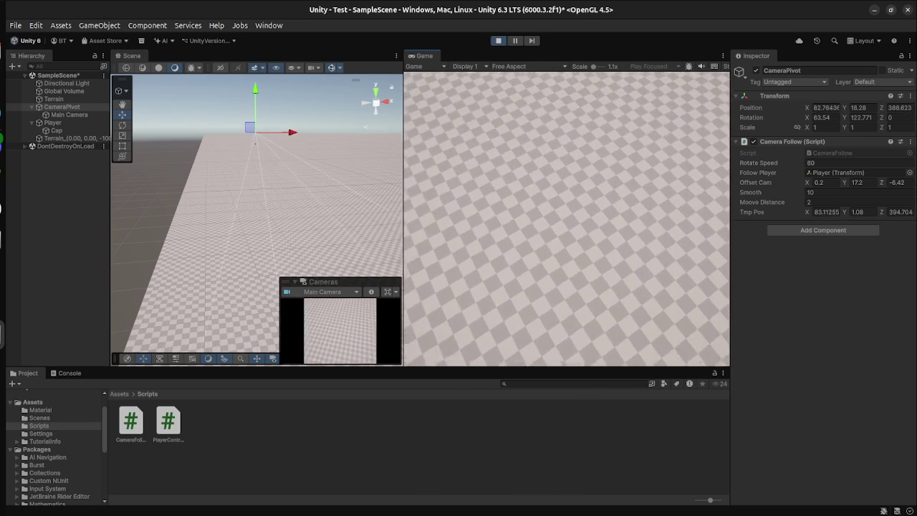
key(a)
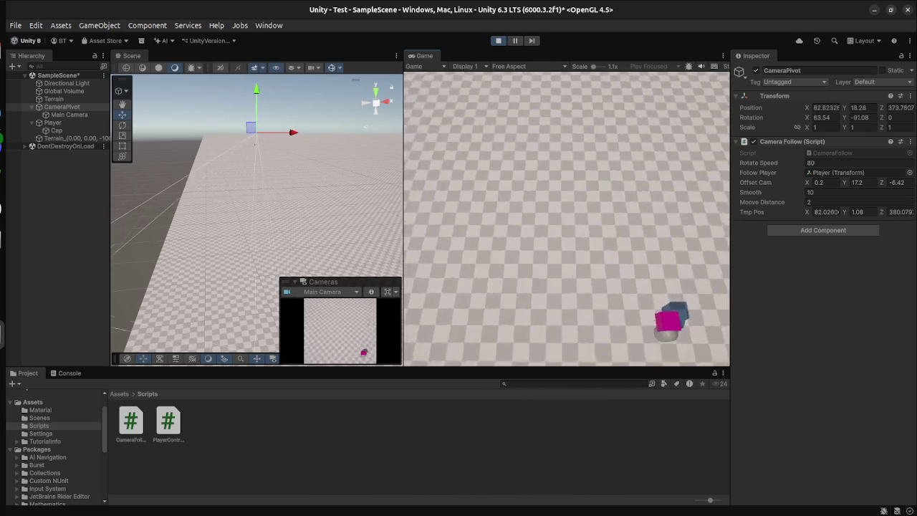
key(w)
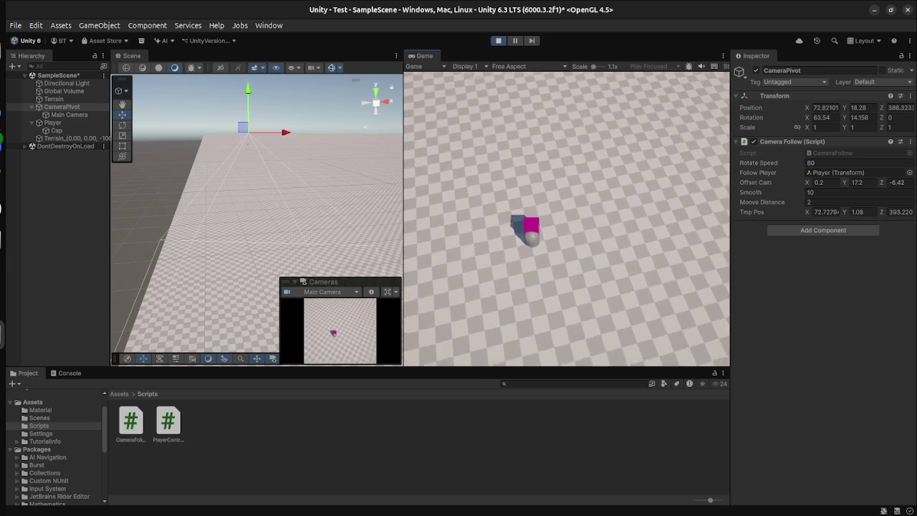
mouse_move(258, 215)
mouse_down()
mouse_move(225, 209)
mouse_move(244, 218)
mouse_move(186, 233)
mouse_move(195, 223)
mouse_up()
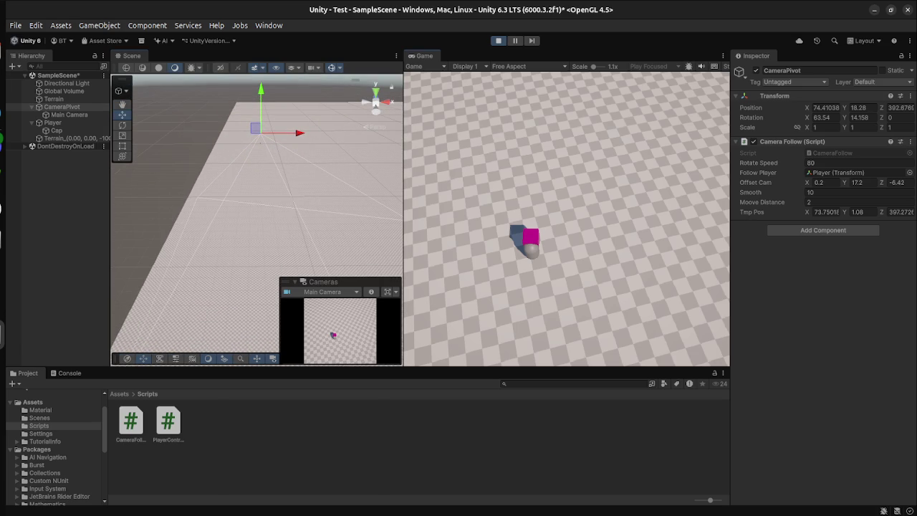
- Alternate turning the camera pivot left and right around the player as it walks ahead
key(a)
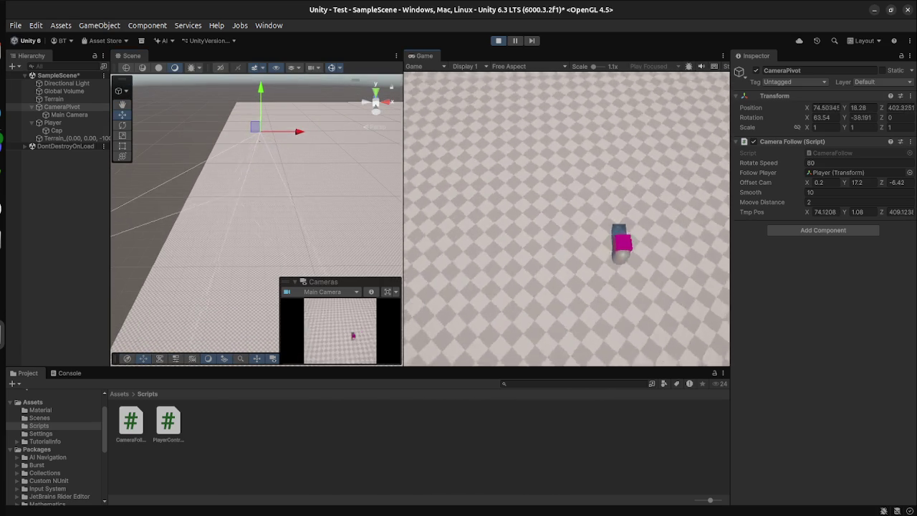
key(a)
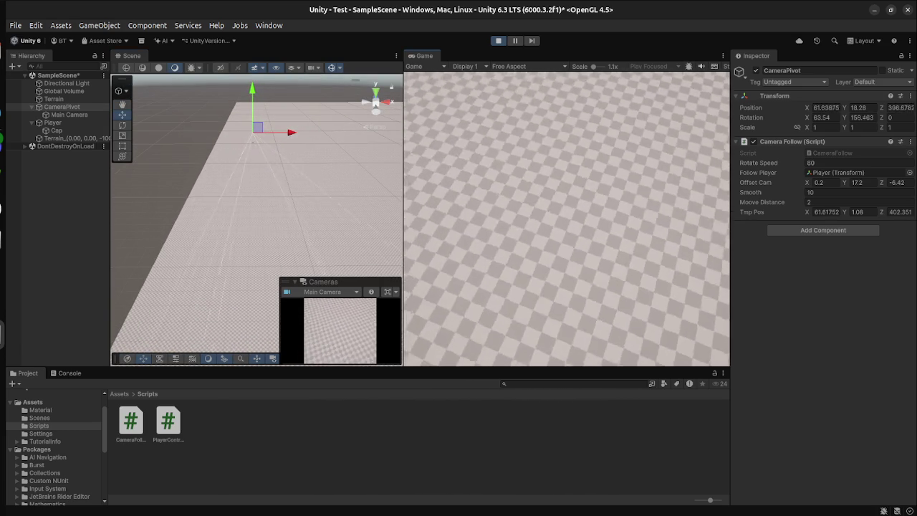
key(a)
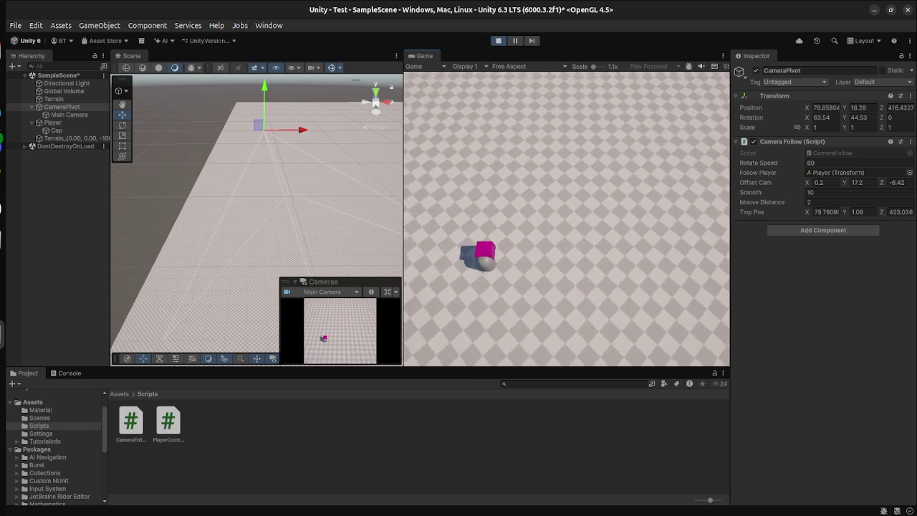
key(a)
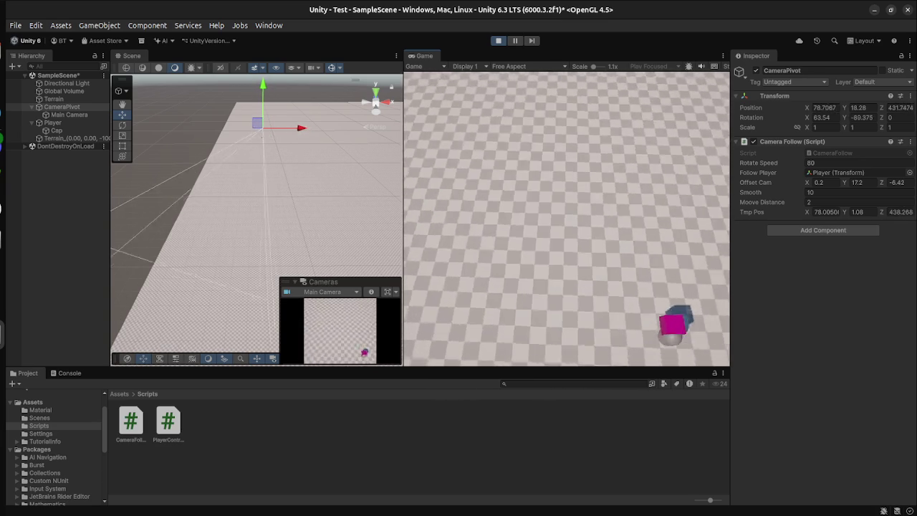
key(a)
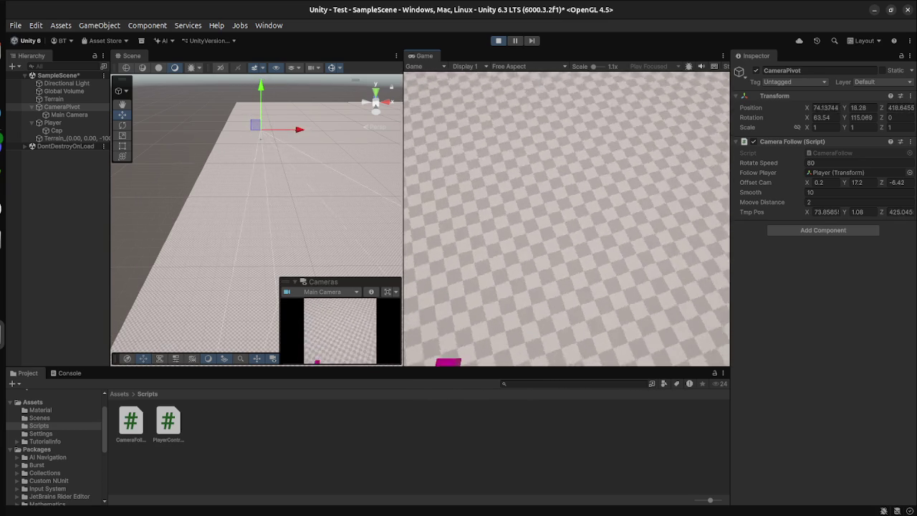
key(a)
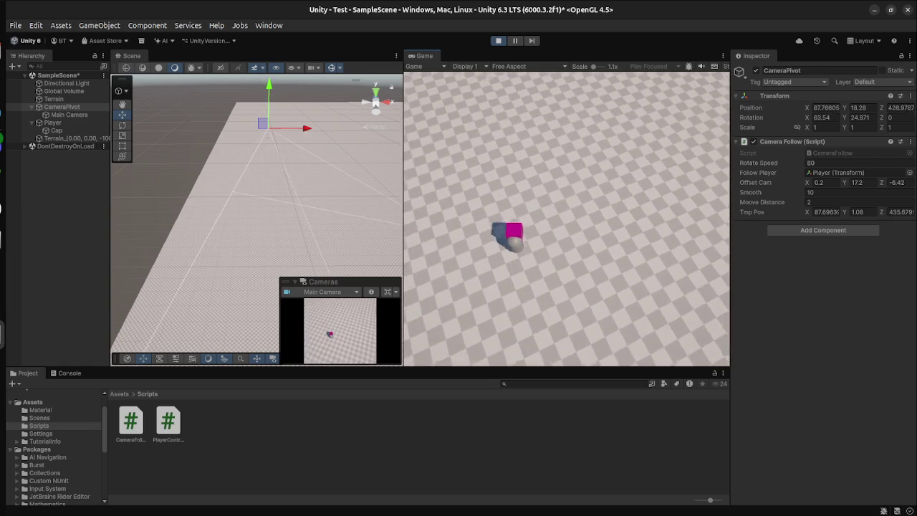
key(d)
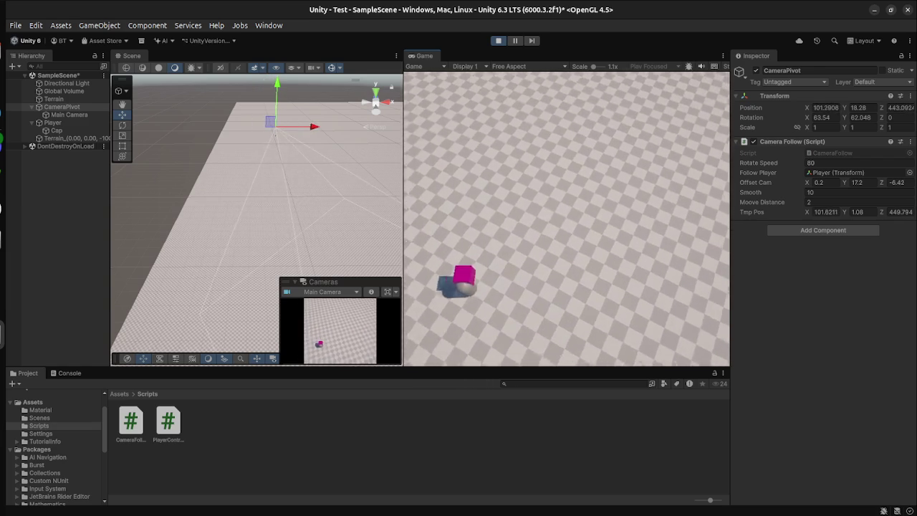
key(a)
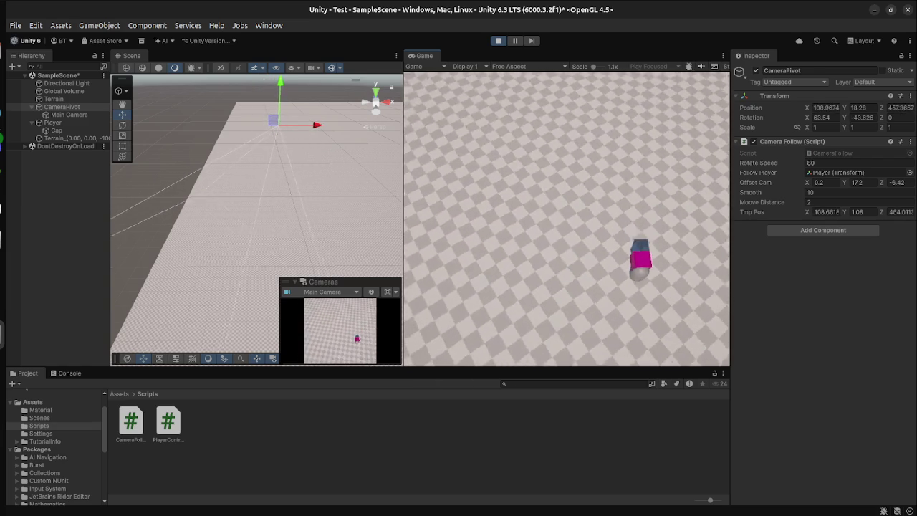
key(d)
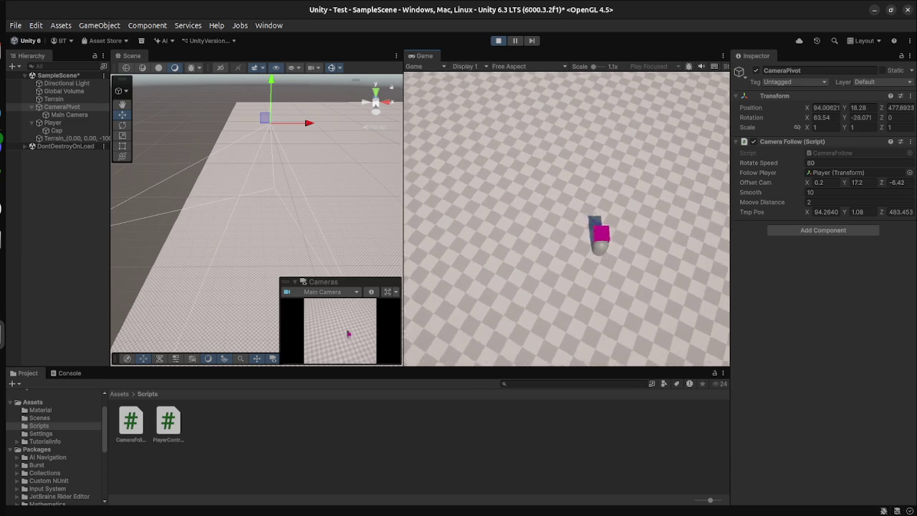
- Swing the follow camera left and right around the player with A and D
key(a)
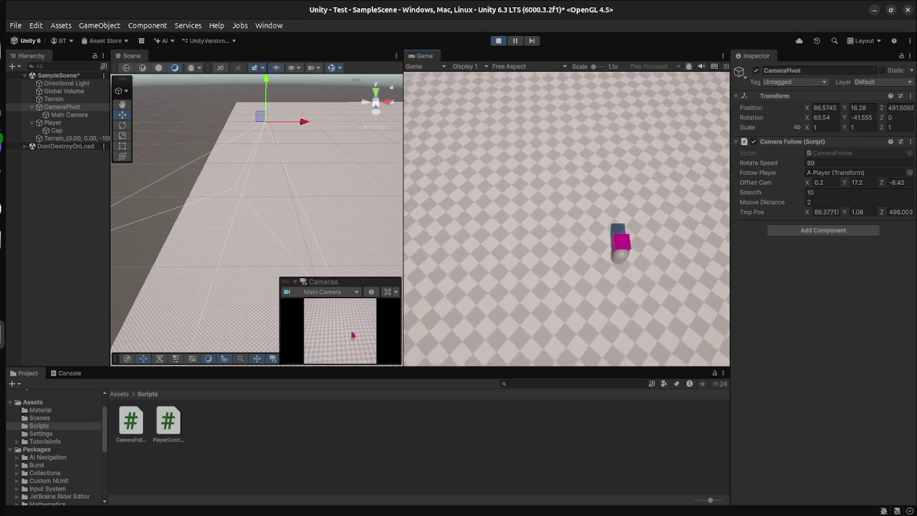
key(a)
key(d)
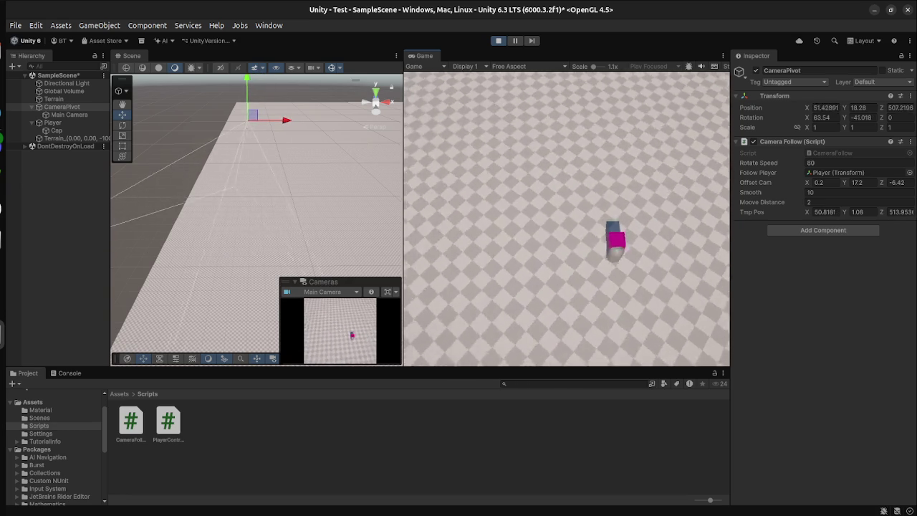
key(d)
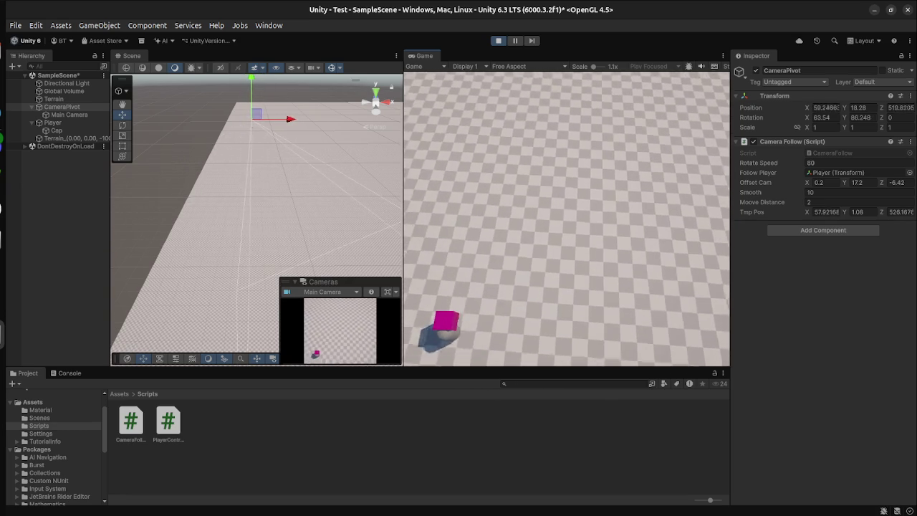
key(a)
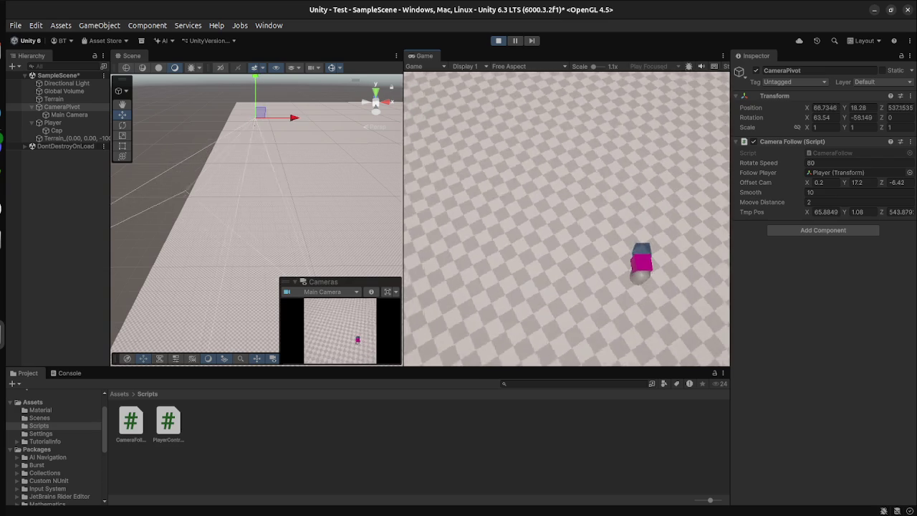
key(d)
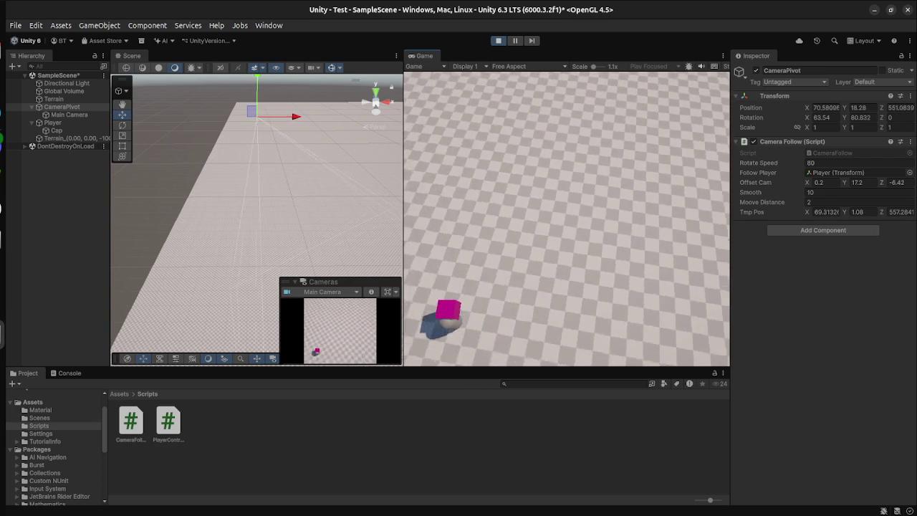
key(d)
key(d)
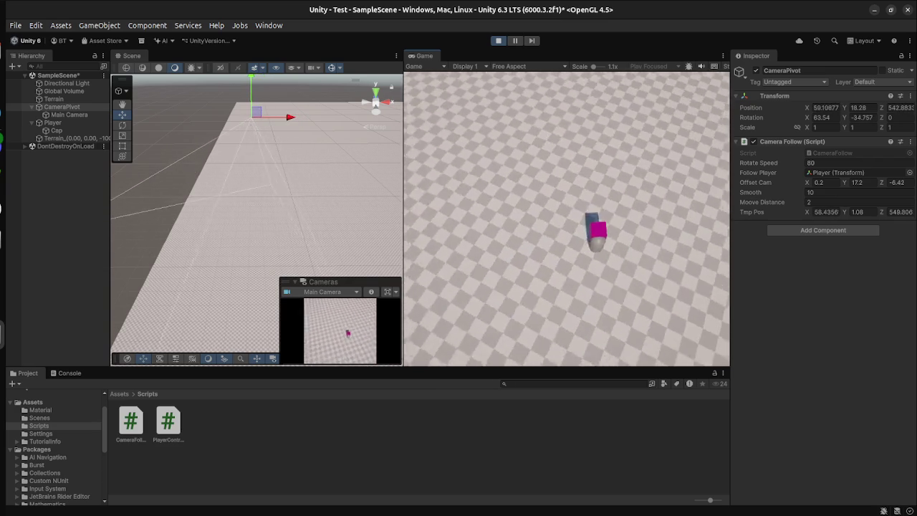
key(d)
- Walk the player forward with W as the camera follows, then switch to PlayerController.cs
key(w)
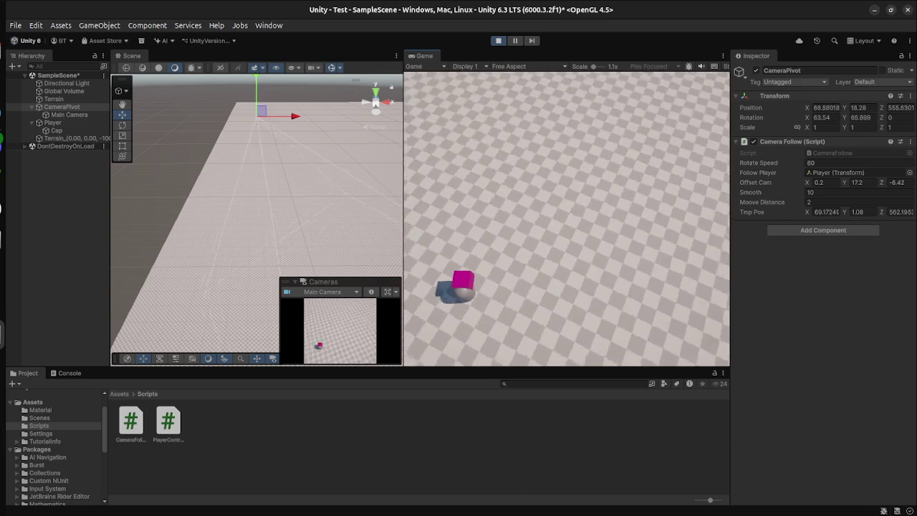
key(a)
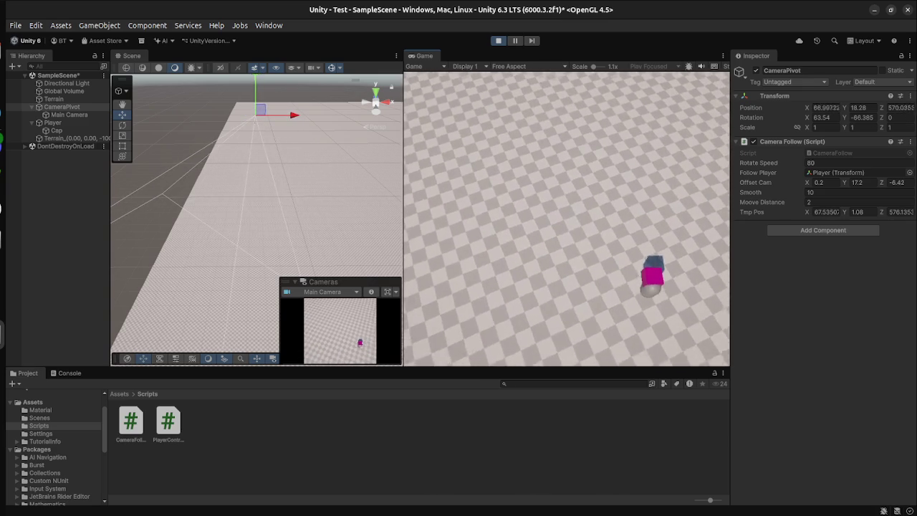
key(w)
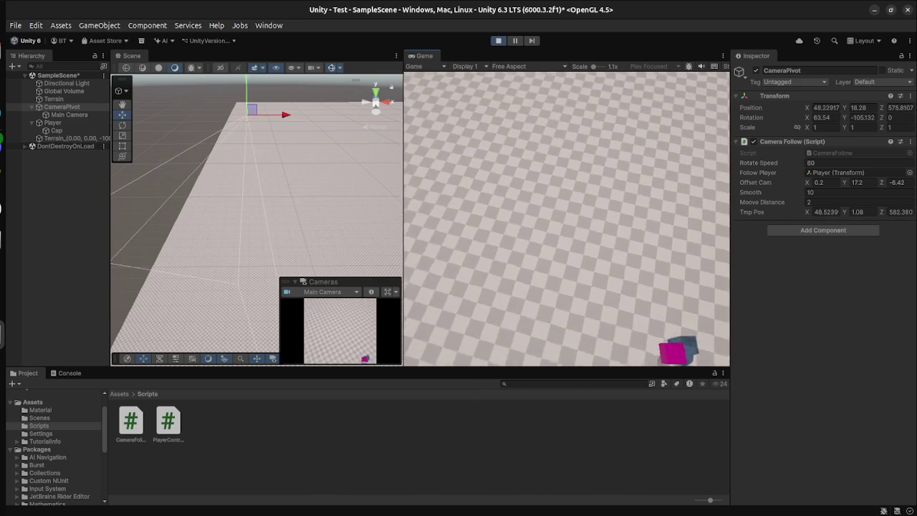
key(w)
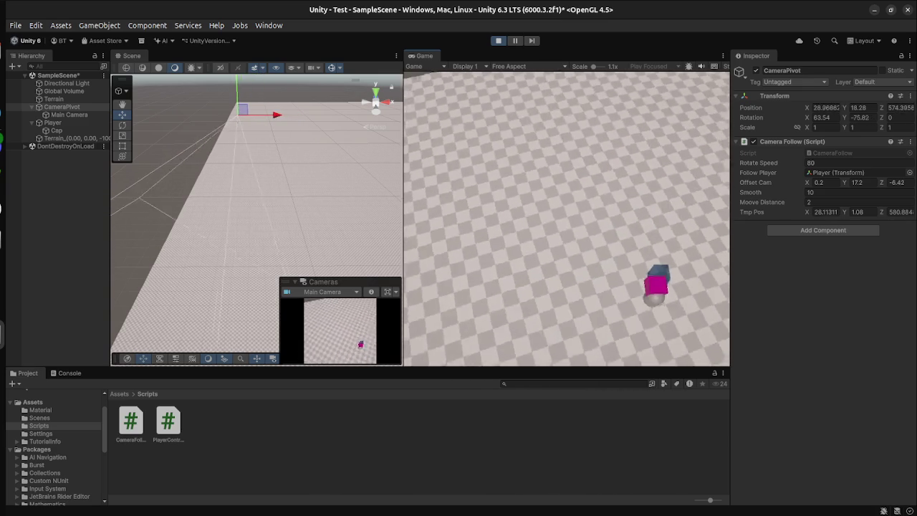
key(w)
key(w)
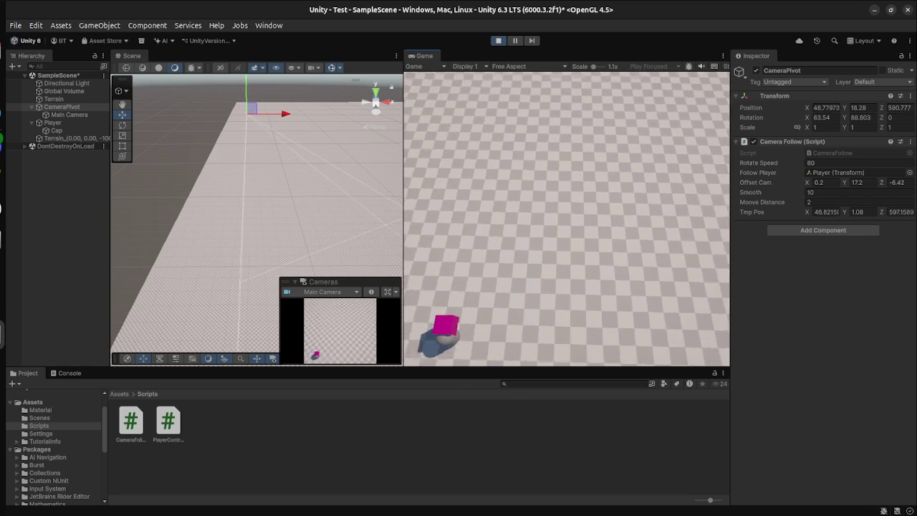
key(w)
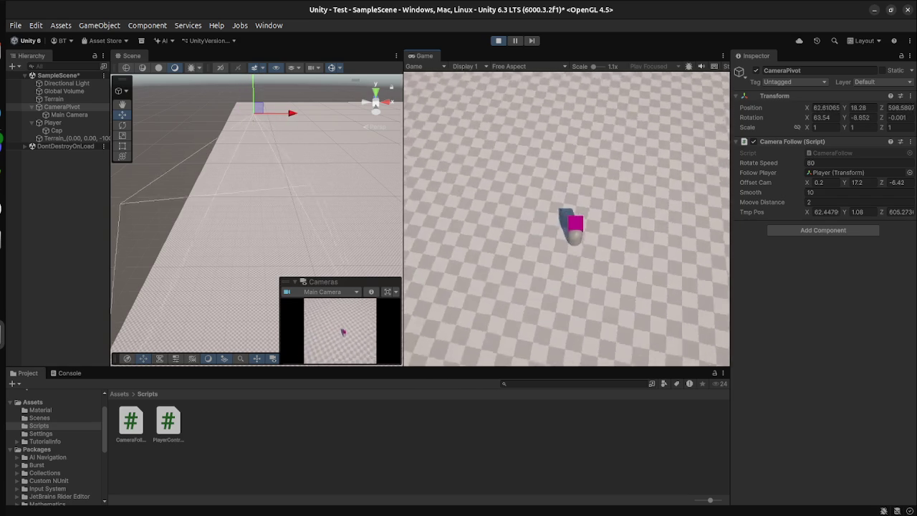
key(w)
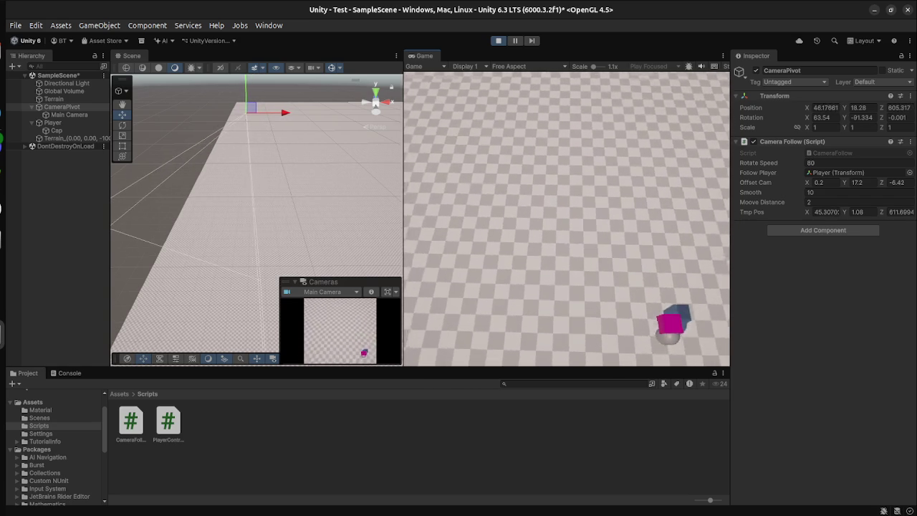
key(w)
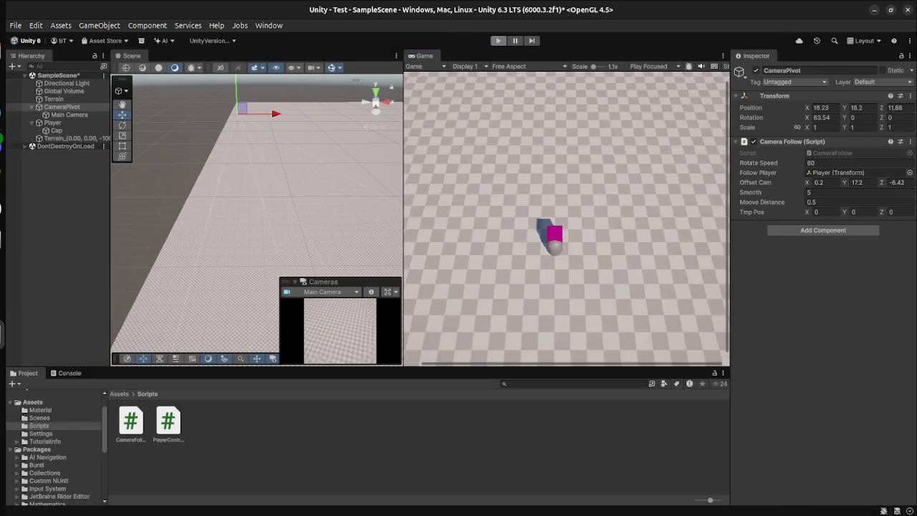
key(super)
click(559, 204)
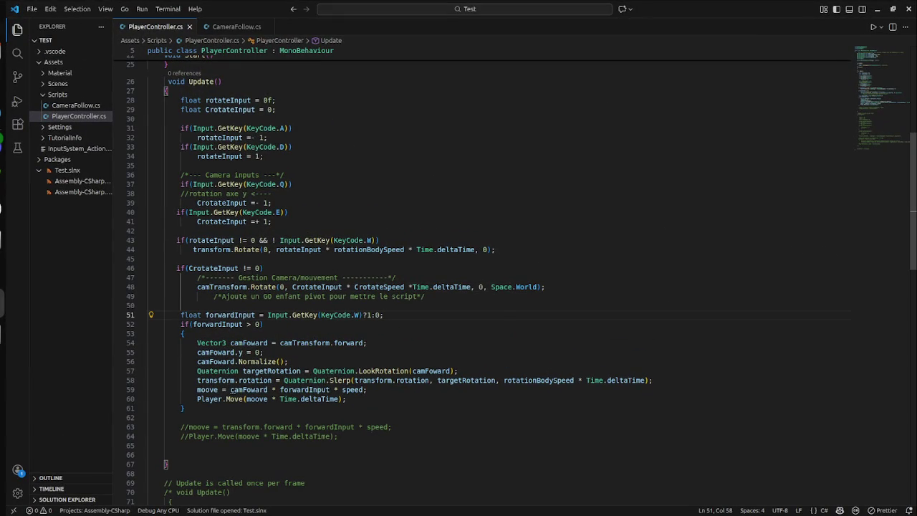
- Go from PlayerController.cs in VS Code back to the Unity editor
key(alt+Tab)
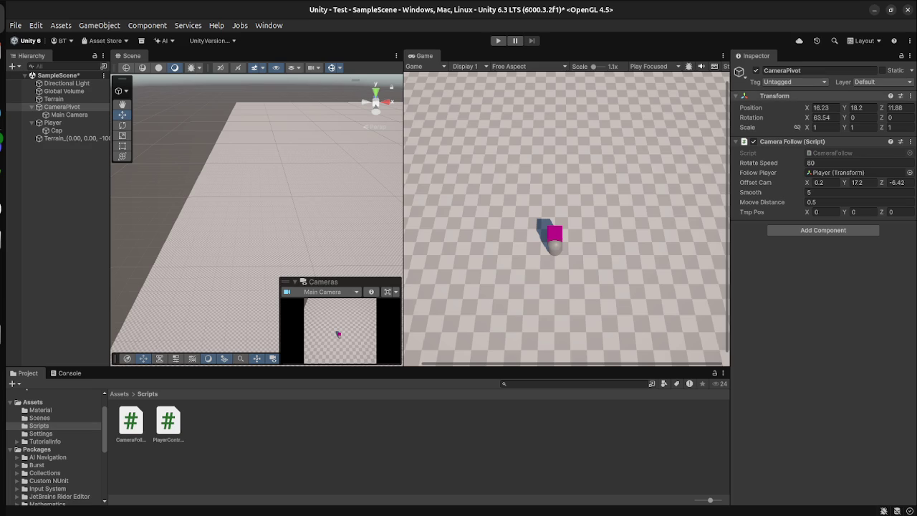
- Copy CameraPivot's Transform and paste its component values onto Main Camera
right_click(766, 96)
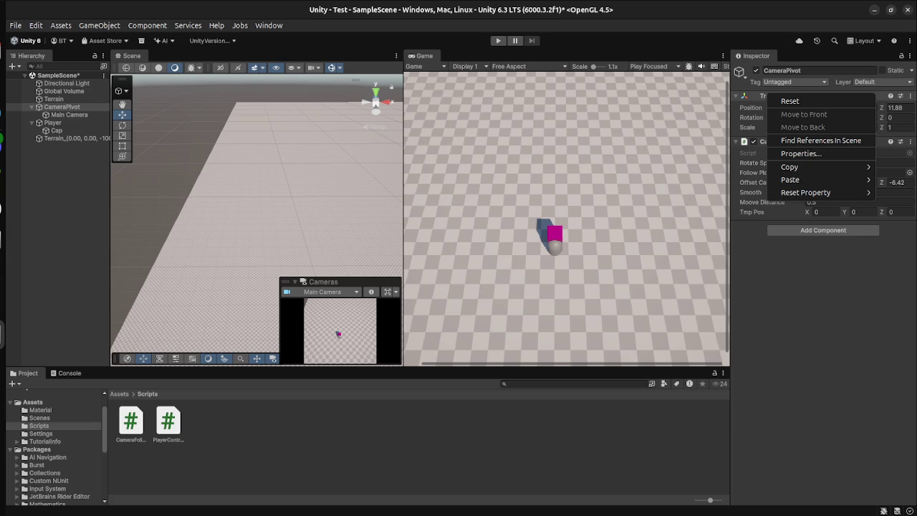
mouse_move(790, 167)
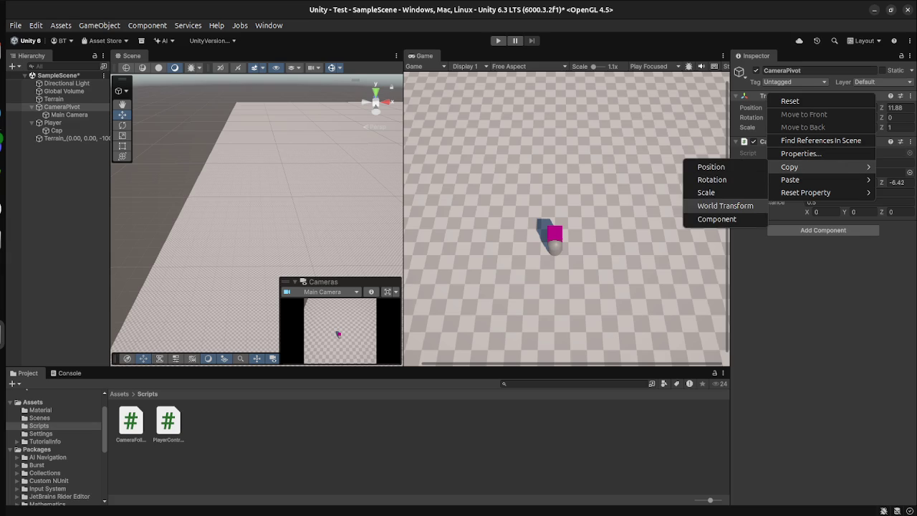
key(Escape)
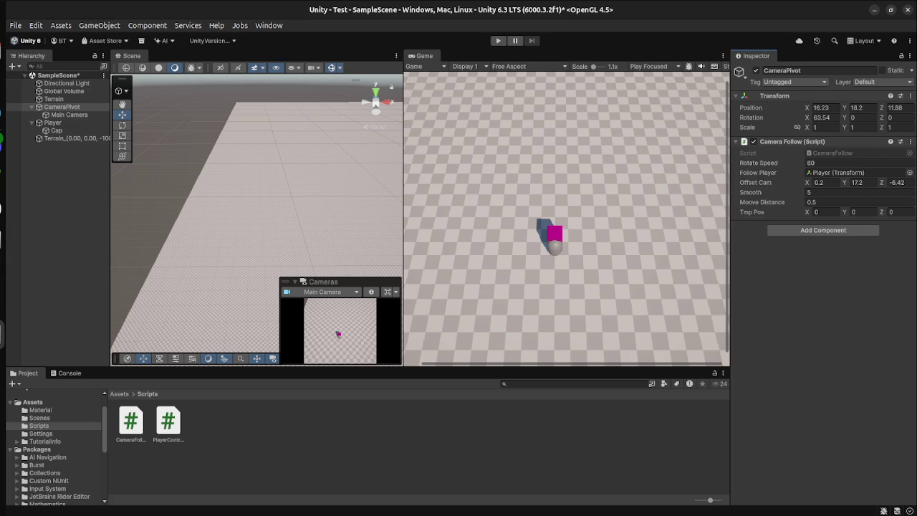
click(52, 122)
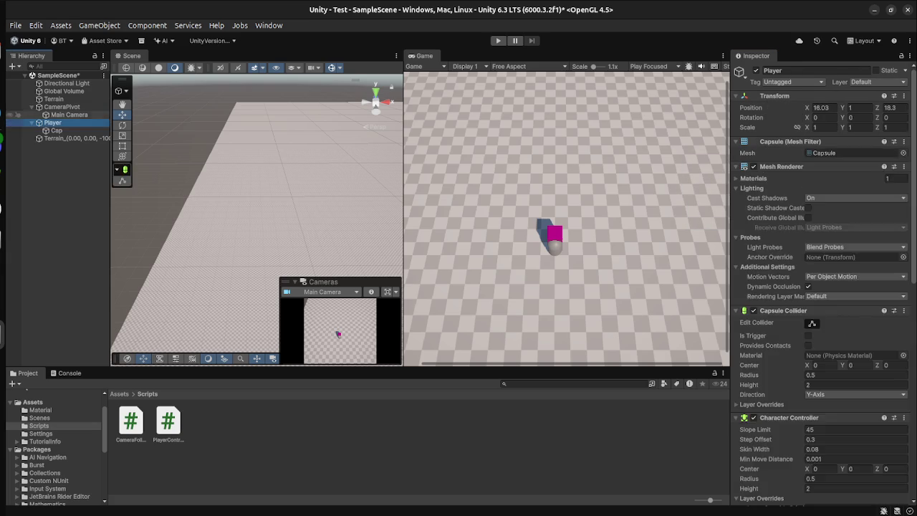
click(69, 114)
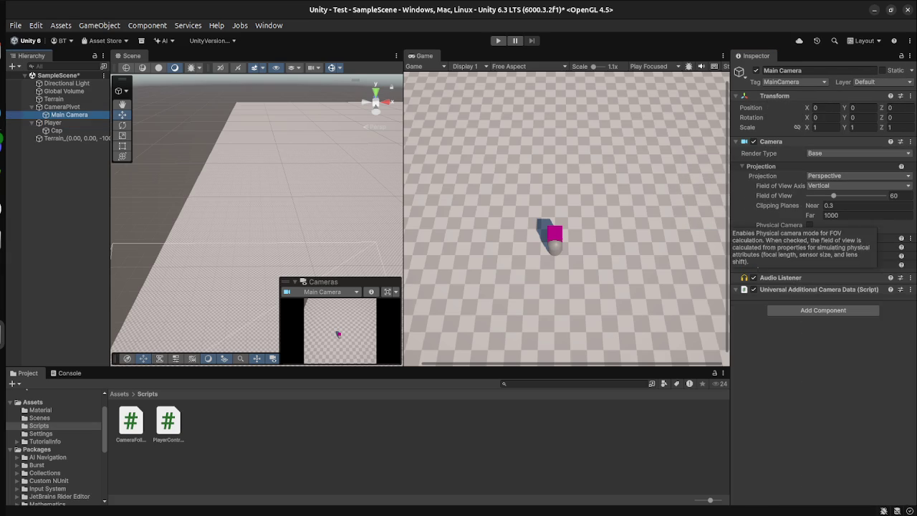
right_click(781, 96)
mouse_move(806, 180)
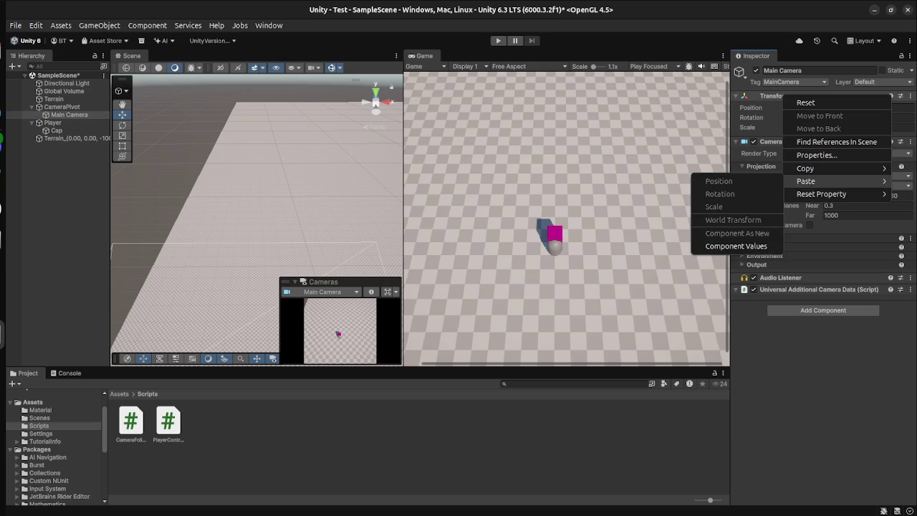
click(716, 246)
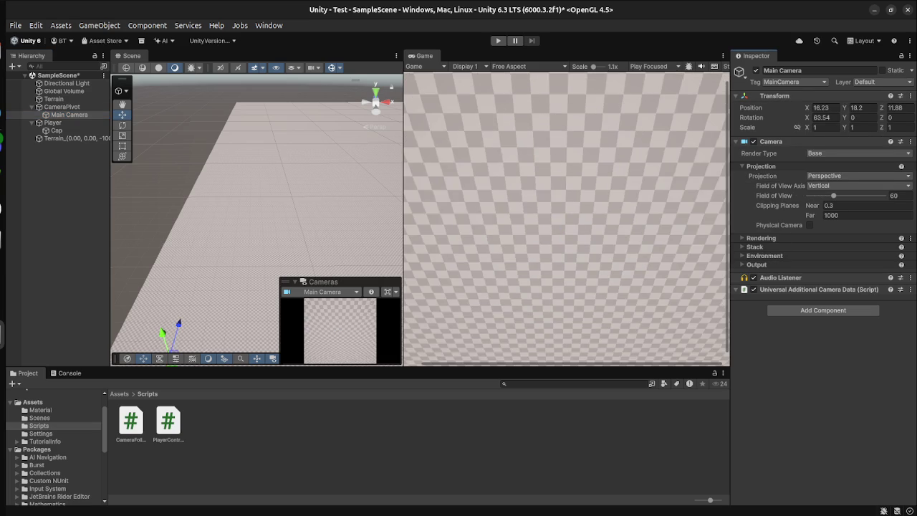
- Reset CameraPivot's Transform position and rotation to zero
click(62, 107)
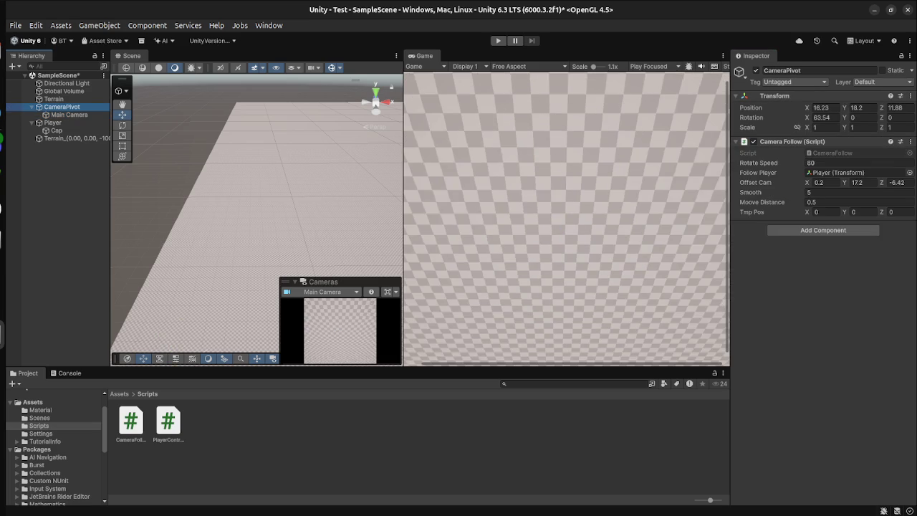
right_click(773, 96)
click(788, 105)
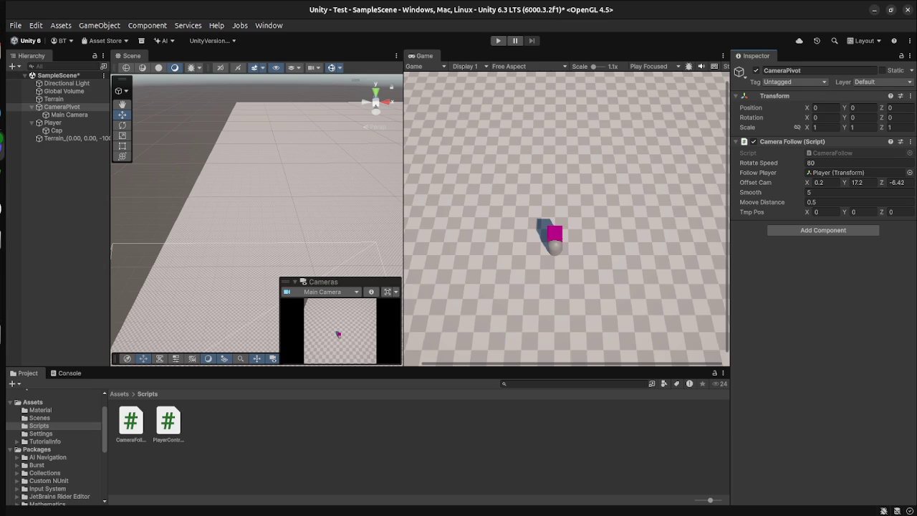
- Switch from Unity to the code editor window through the window overview
key(super)
key(super)
key(alt+Tab)
key(super)
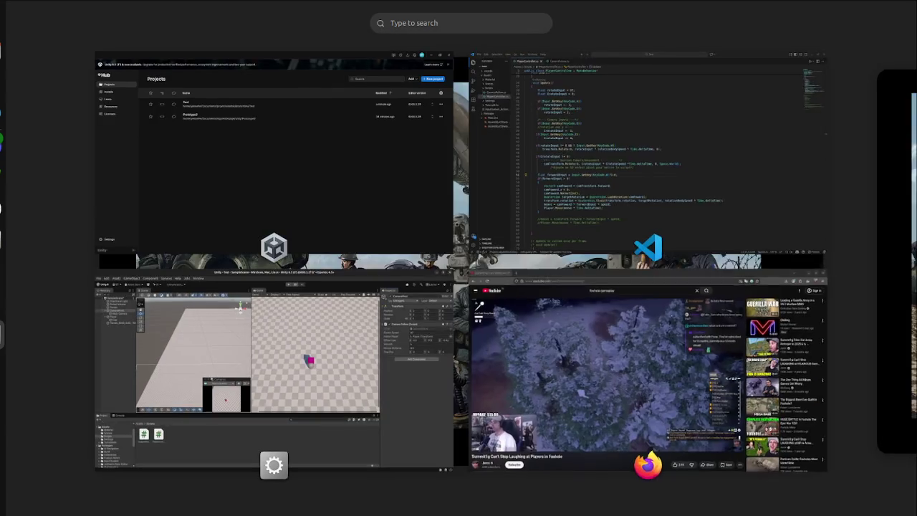
click(544, 215)
- Open CameraFollow.cs and place the cursor on empty line 15
click(76, 105)
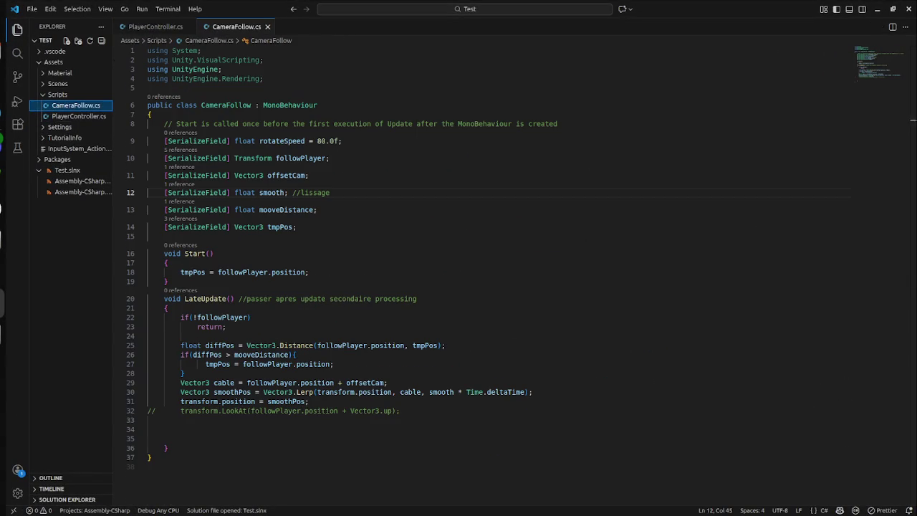
click(215, 253)
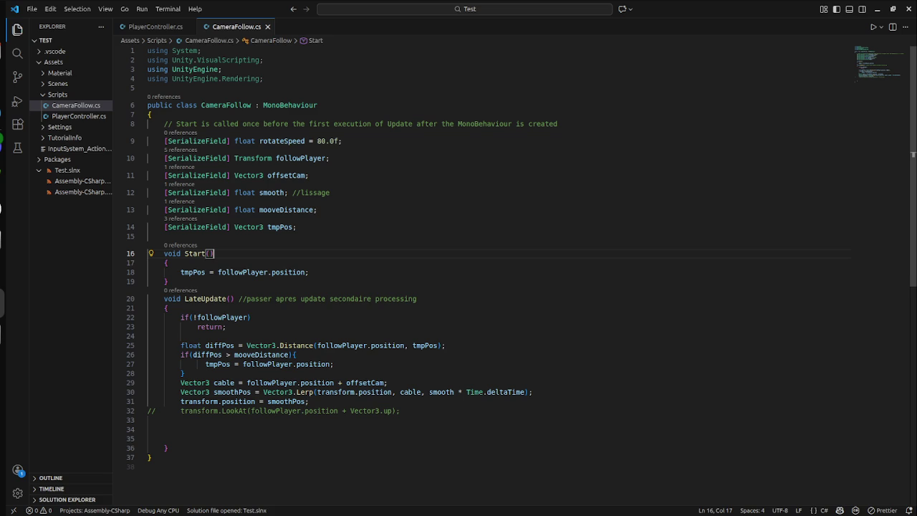
click(164, 236)
- Type the field declaration '[SerializeField] Transform camTrans;' on line 15
text([Se)
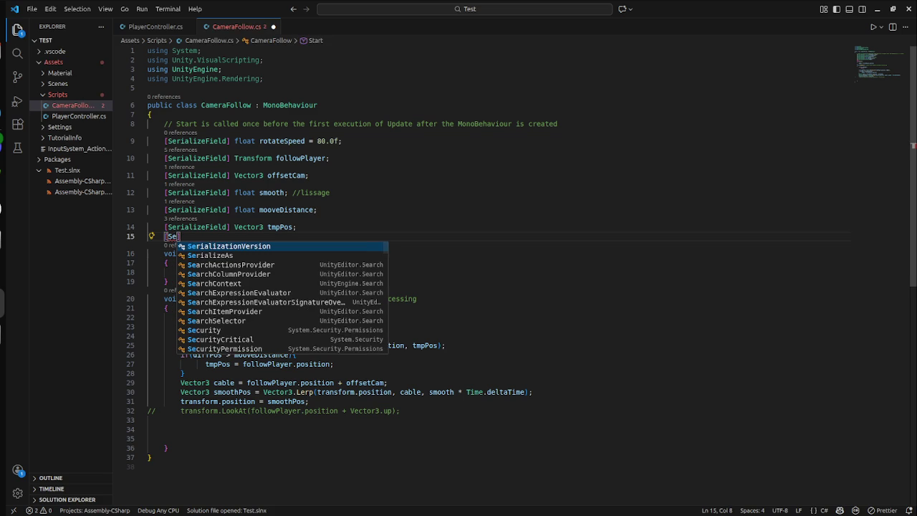
key(Down)
key(Down)
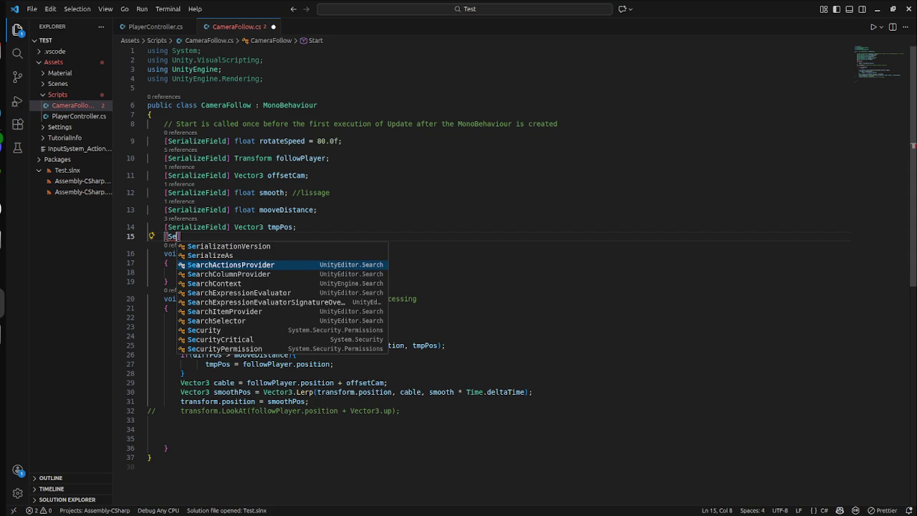
key(Down)
text(rial)
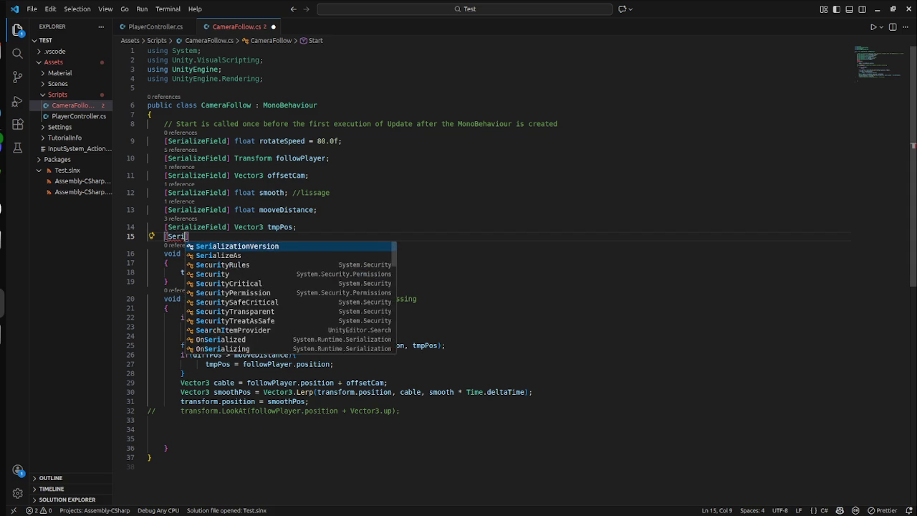
key(Down)
key(Down)
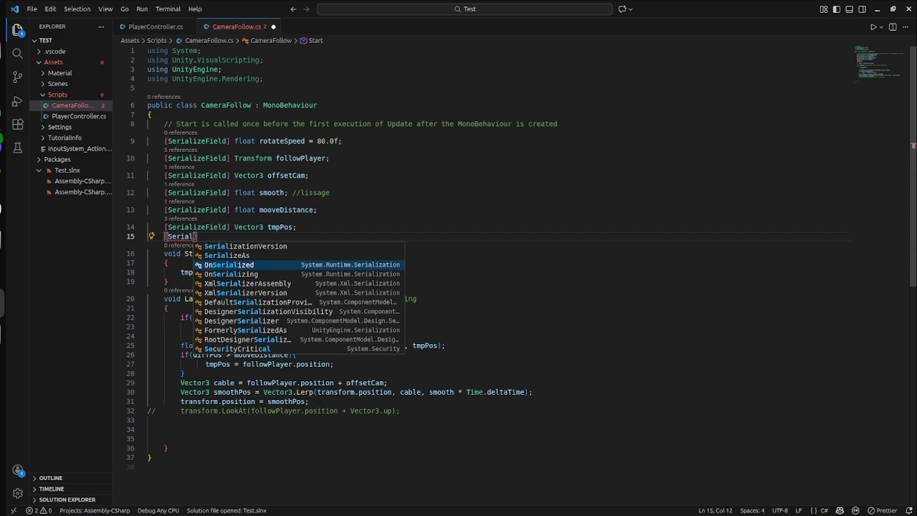
text(ze)
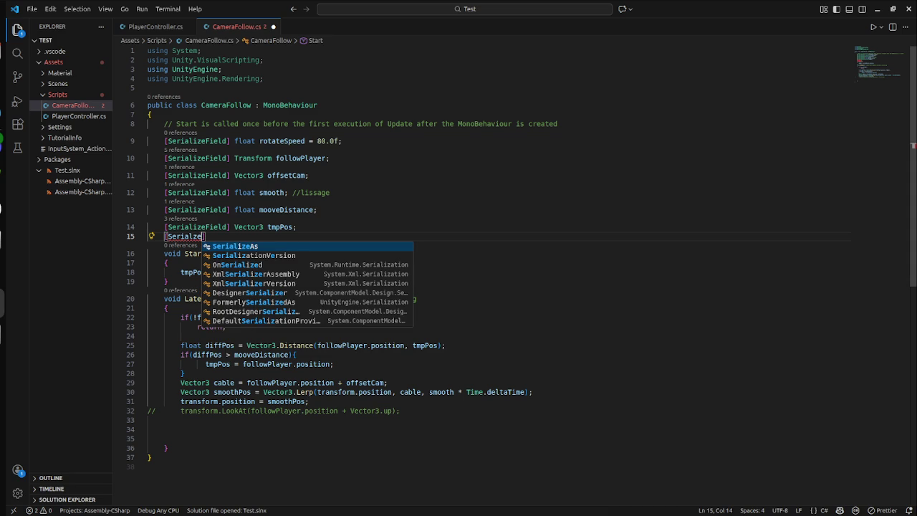
text(F)
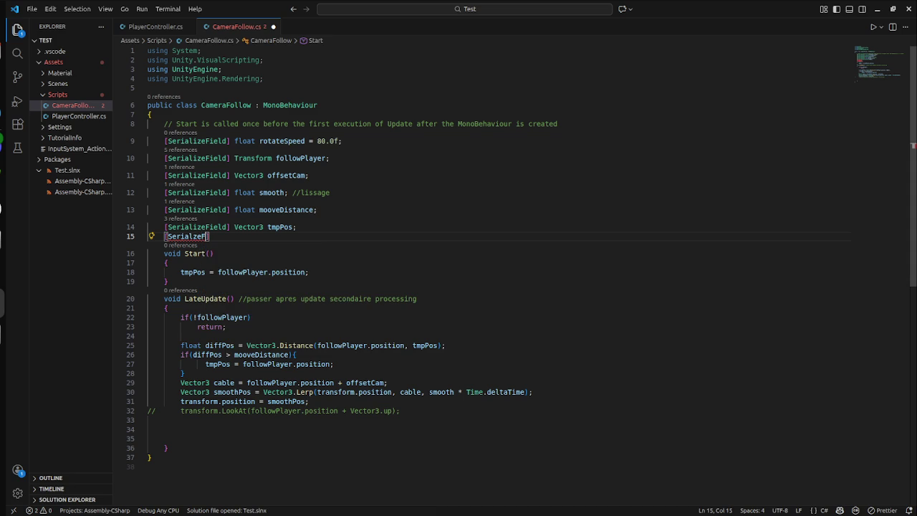
key(BackSpace)
key(BackSpace)
key(BackSpace)
text(iz)
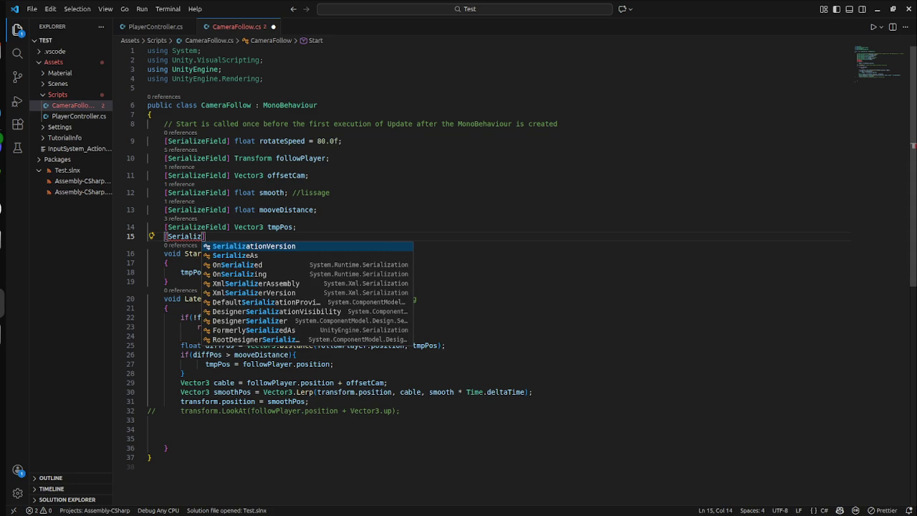
key(Down)
text(eF)
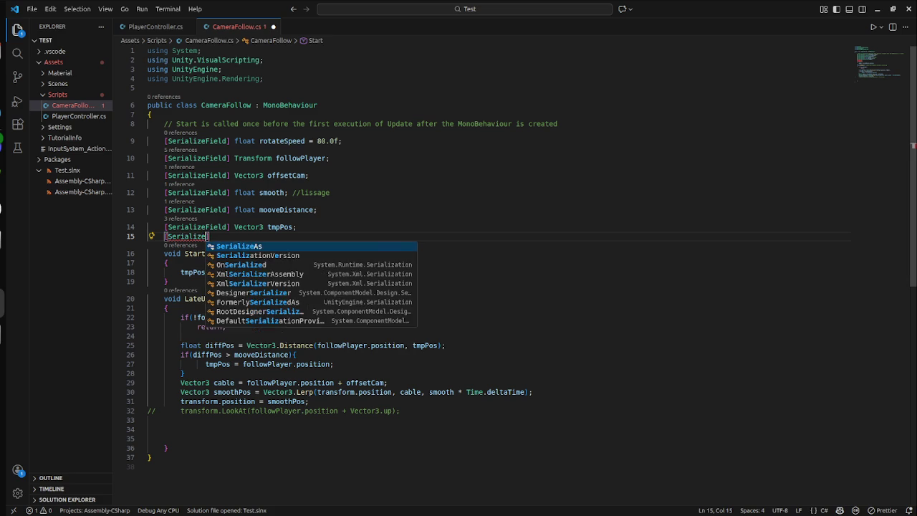
text(ield] )
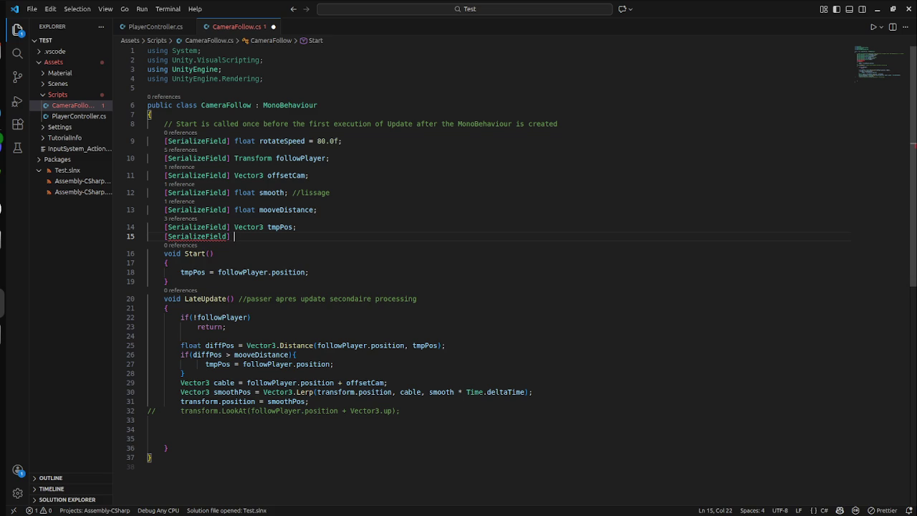
text(Tra)
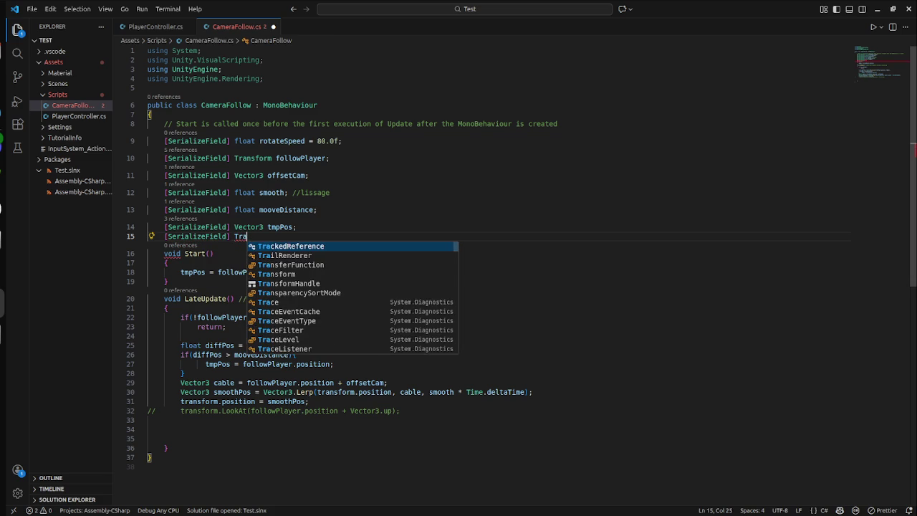
text(nsform )
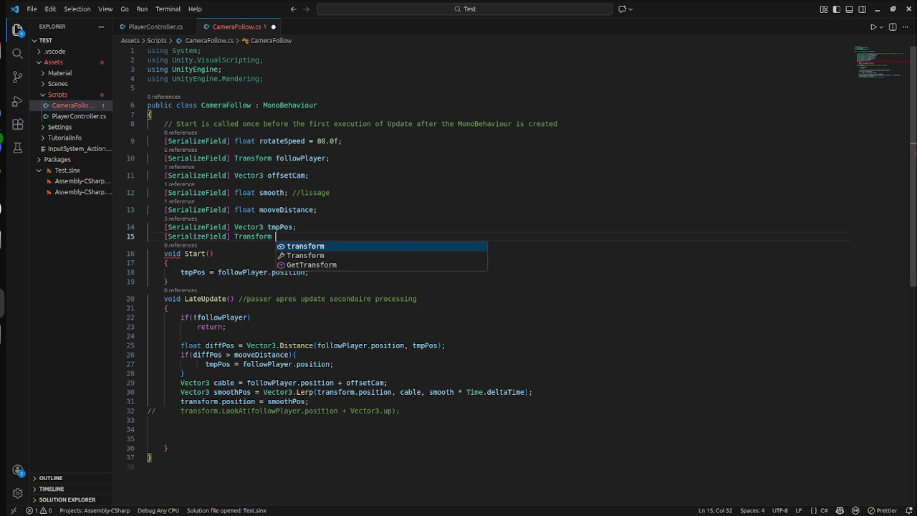
text(Came)
key(BackSpace)
key(BackSpace)
key(BackSpace)
text(cam)
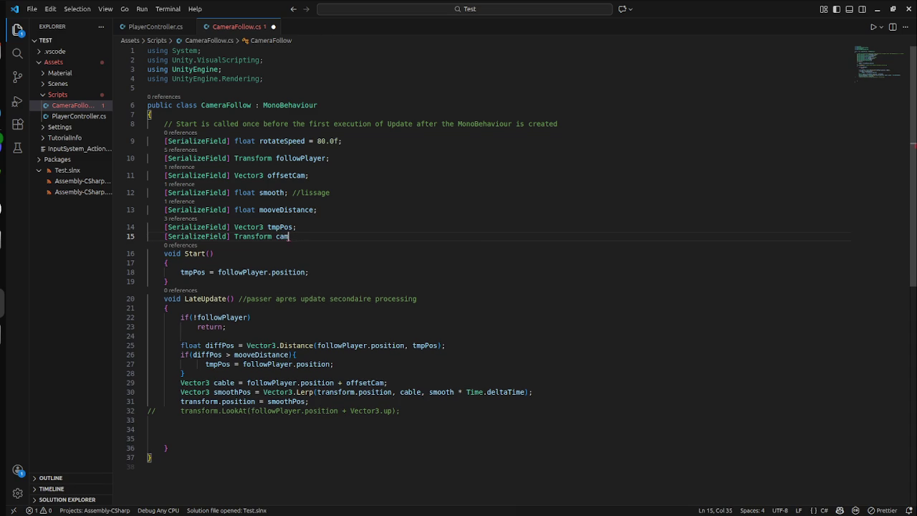
text(Trans;)
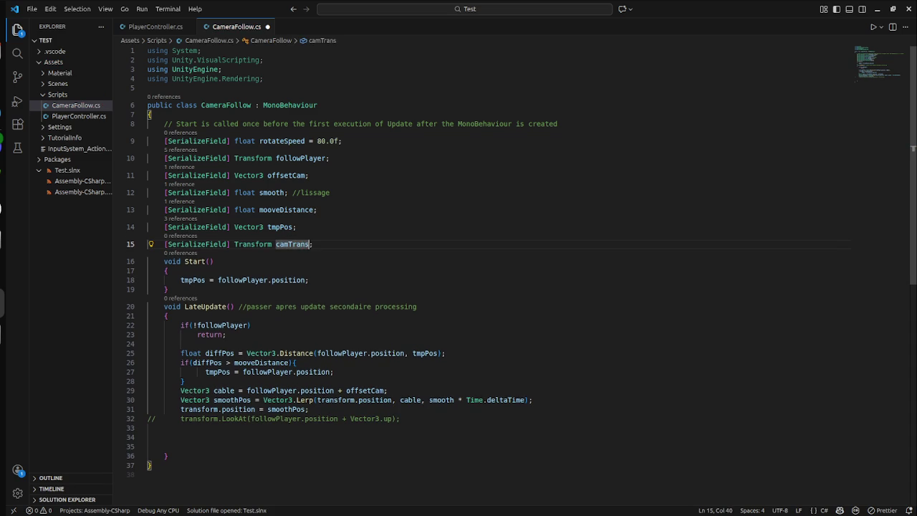
- Replace transform with camTrans in the Lerp call on line 30 and save
click(213, 261)
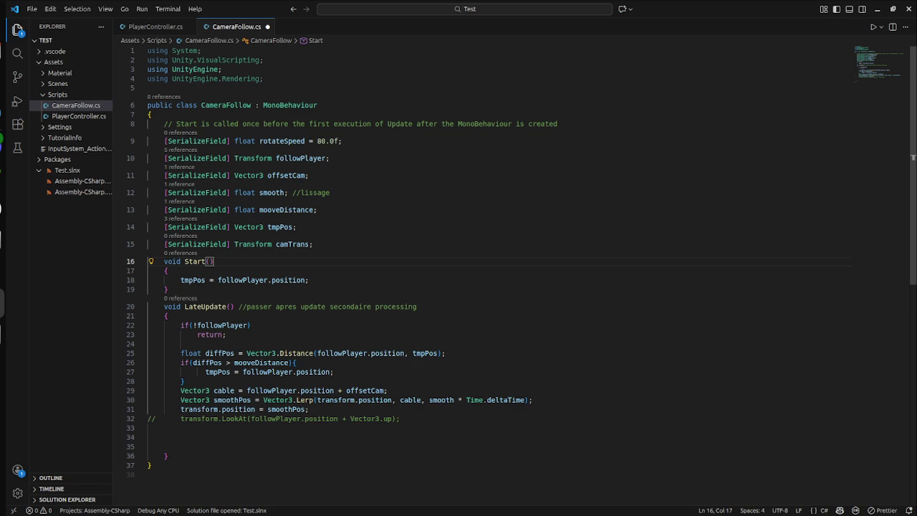
key(alt+Tab)
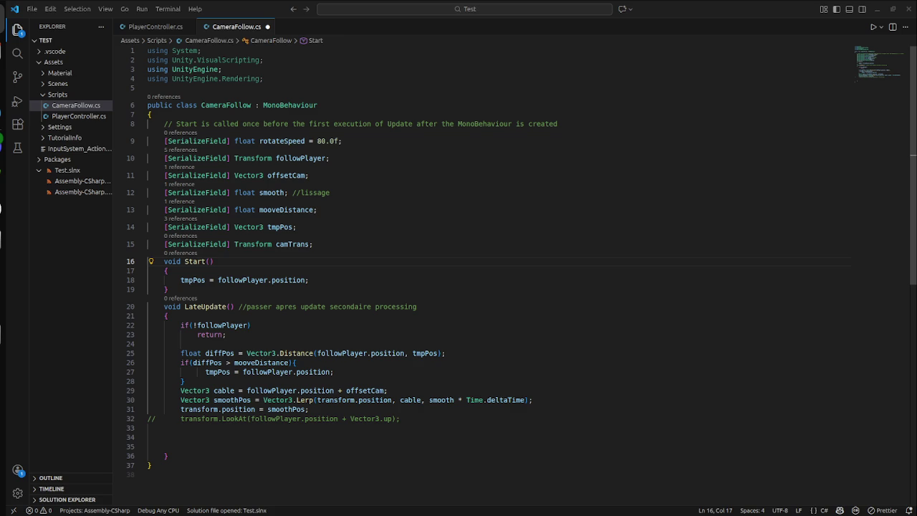
mouse_move(390, 353)
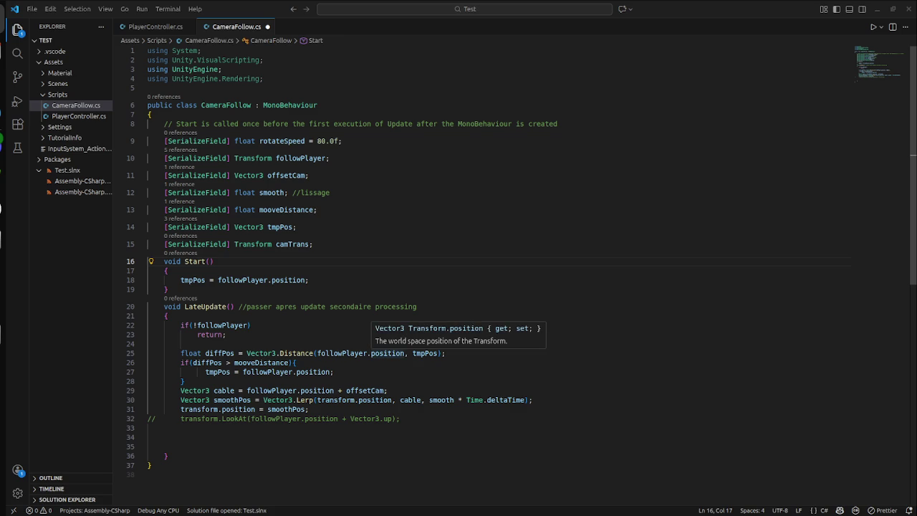
mouse_move(314, 372)
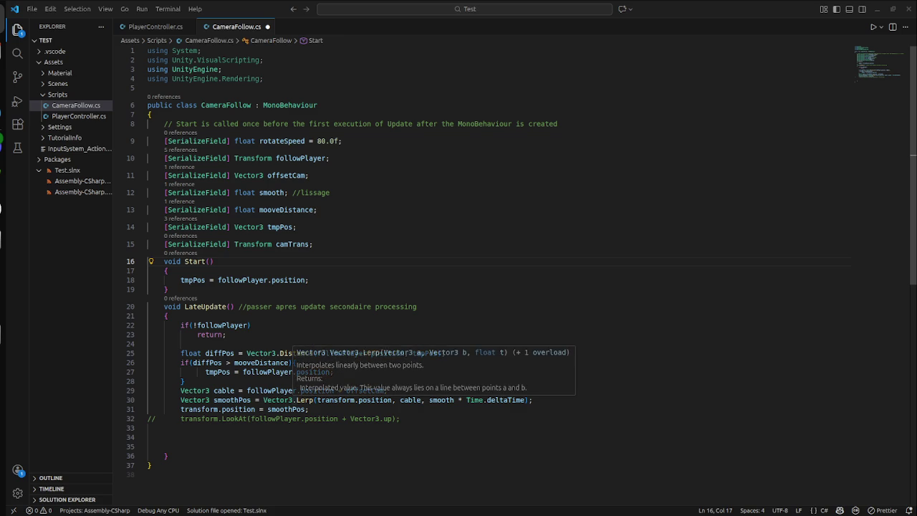
drag(310, 409, 313, 399)
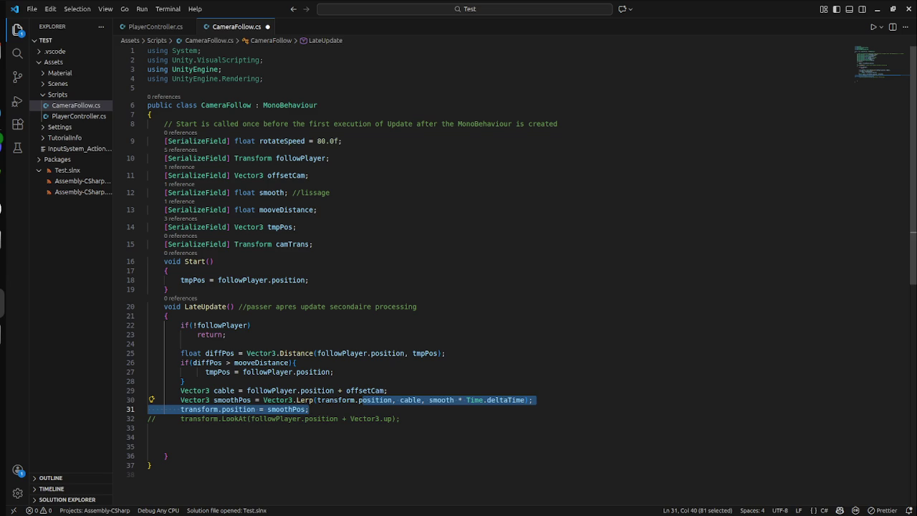
click(391, 400)
double_click(335, 400)
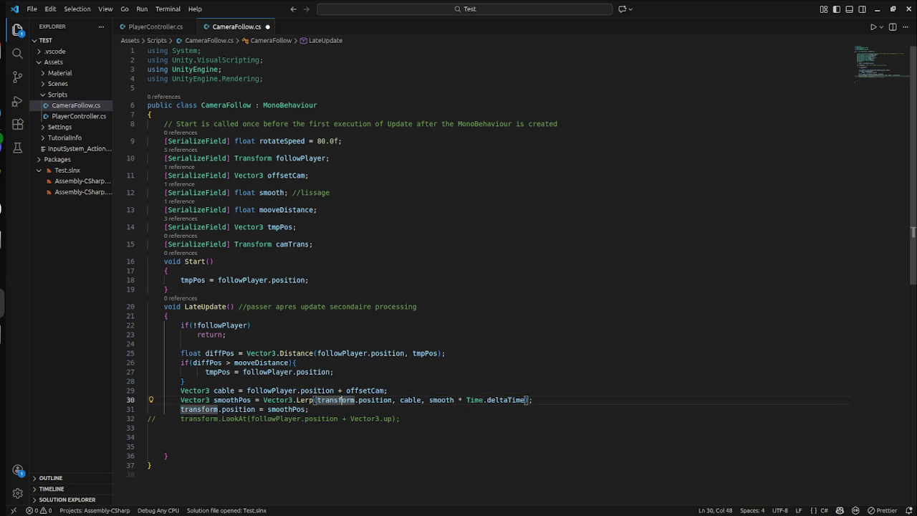
text(cam)
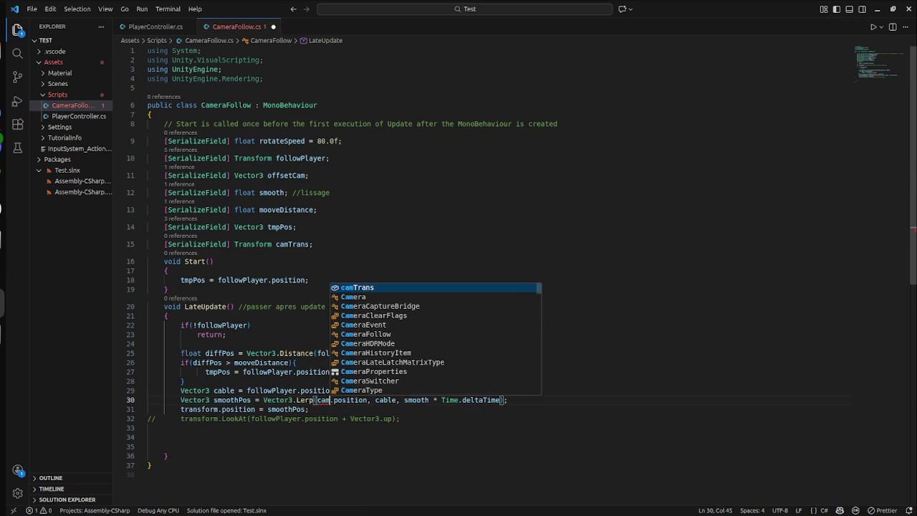
key(Tab)
key(ctrl+s)
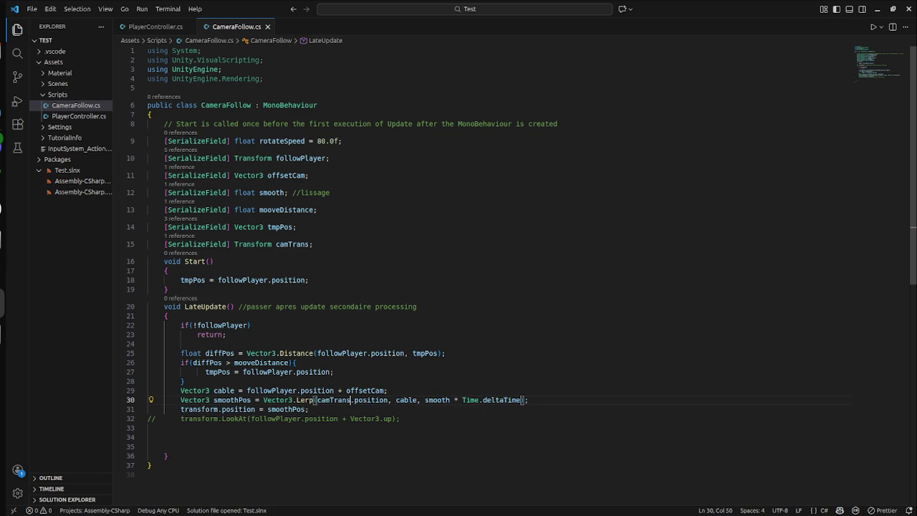
- Change transform to camTrans in the position assignment on line 31 and save again
key(Down)
key(Left)
key(Left)
key(Left)
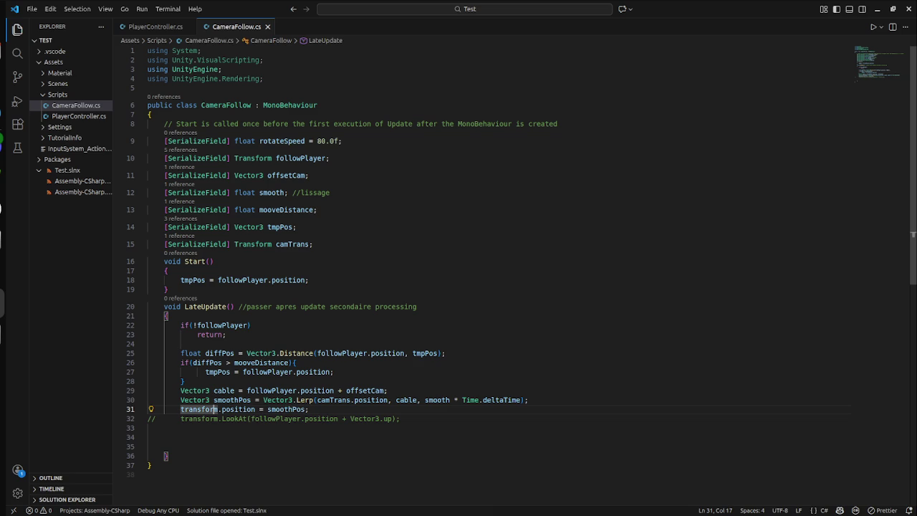
key(Delete)
key(BackSpace)
key(BackSpace)
key(BackSpace)
key(BackSpace)
key(BackSpace)
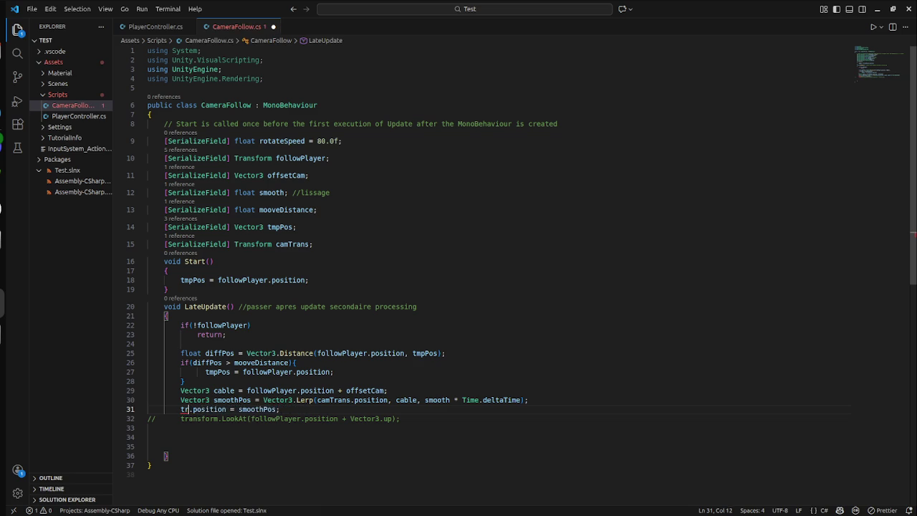
text(cam)
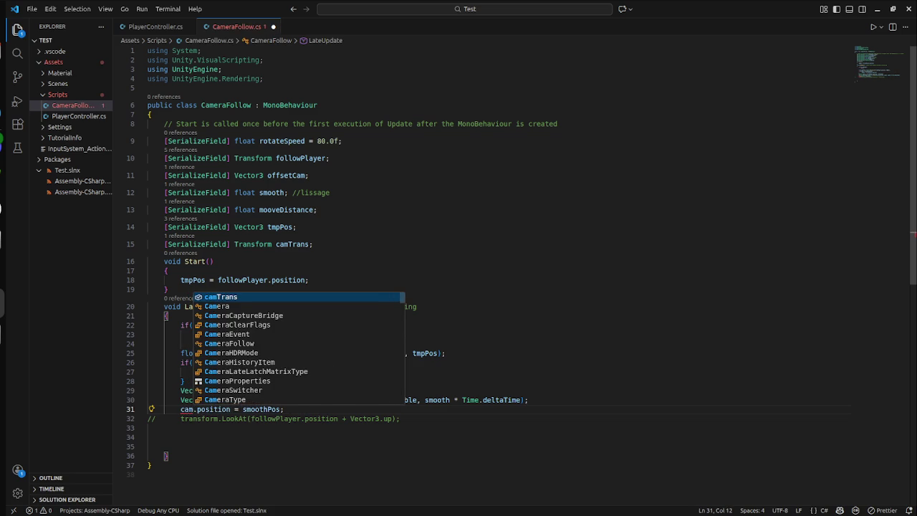
key(Tab)
key(ctrl+s)
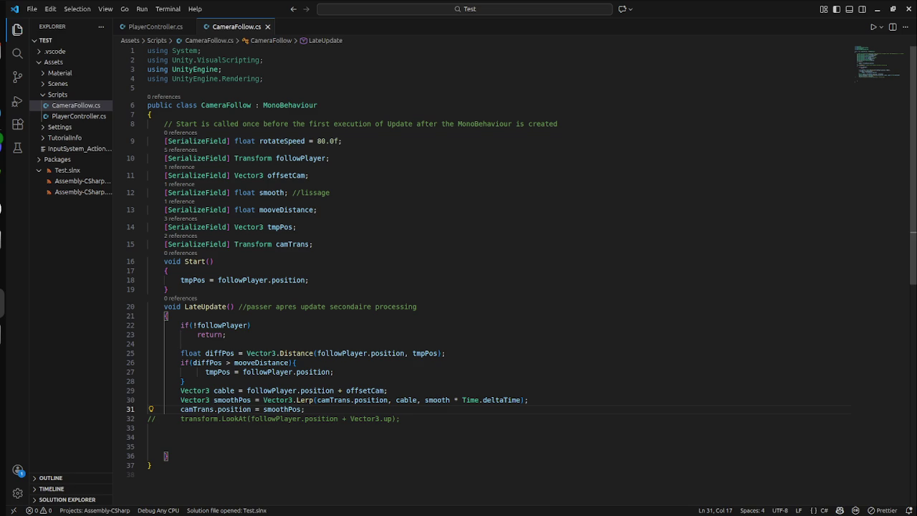
click(308, 279)
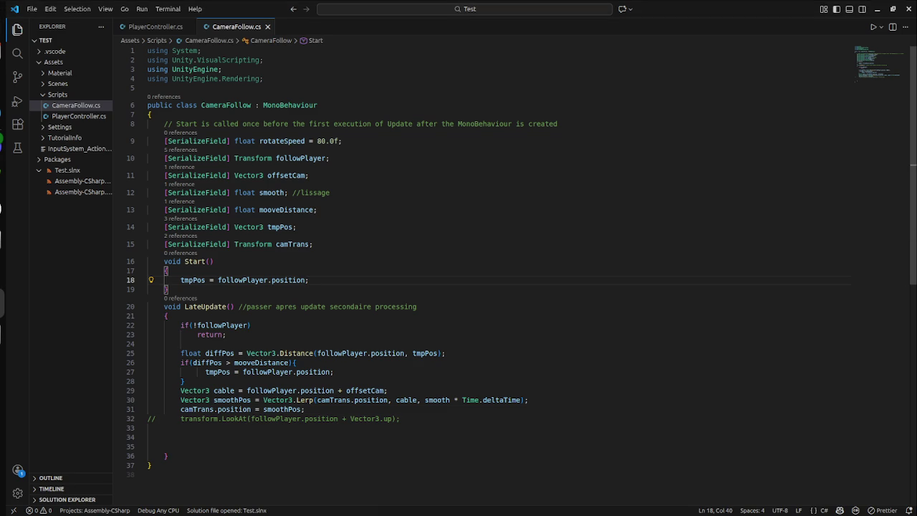
- Return to Unity, let the edited scripts recompile, and enter Play mode with Ctrl+P
key(alt+Tab)
key(alt+Tab)
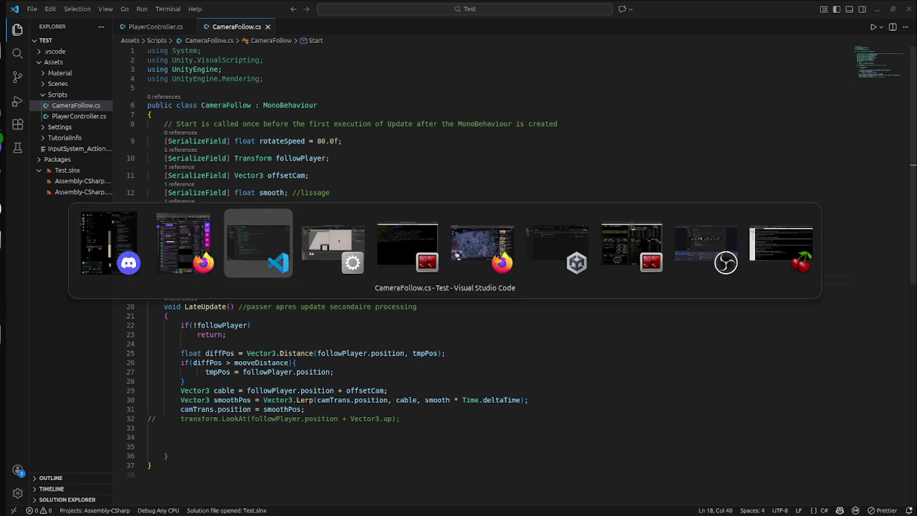
key(super)
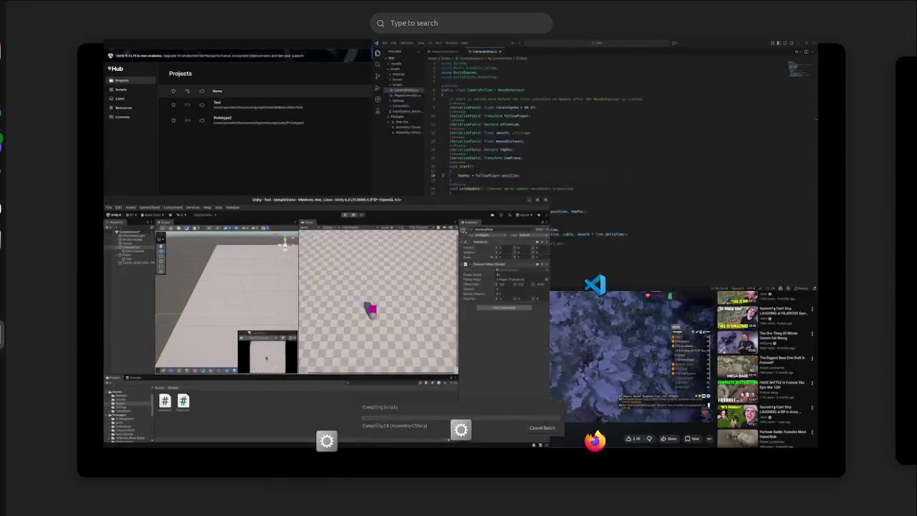
key(alt+Tab)
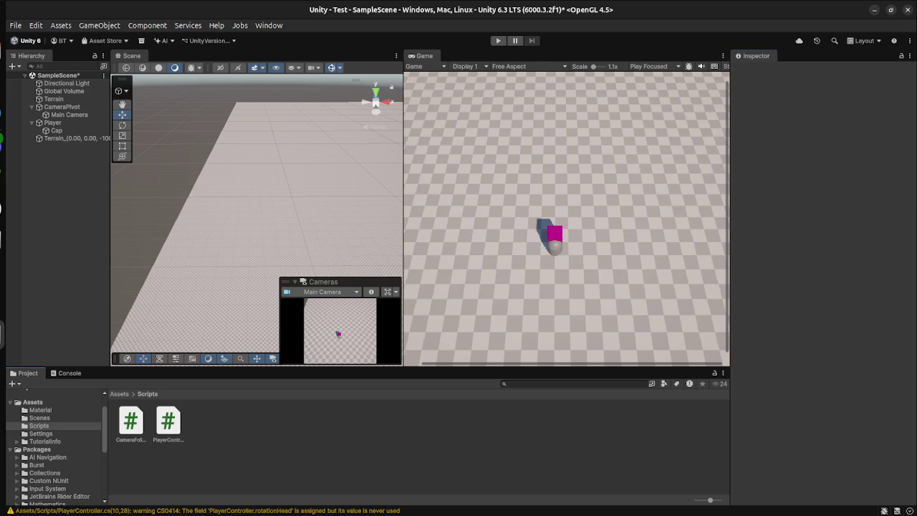
key(ctrl+p)
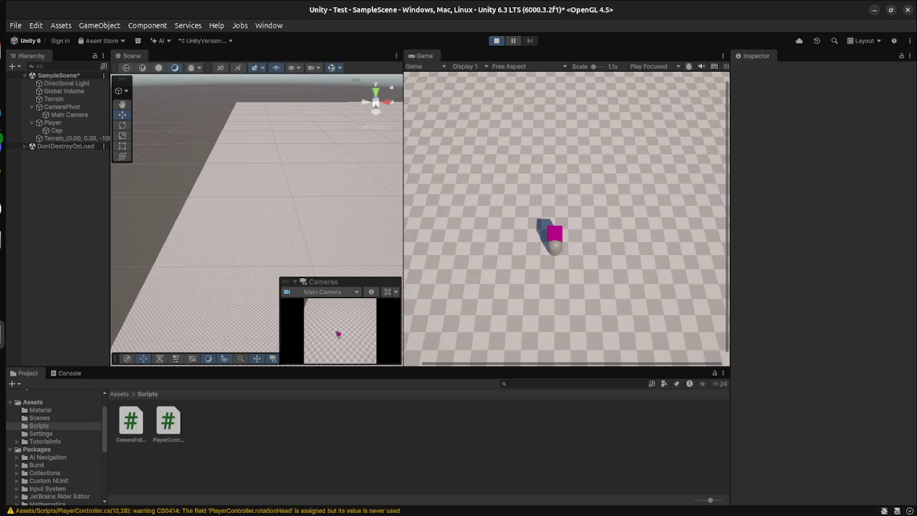
- Check CameraPivot's Camera Follow component, where Cam Trans is unassigned, then stop Play mode
click(61, 106)
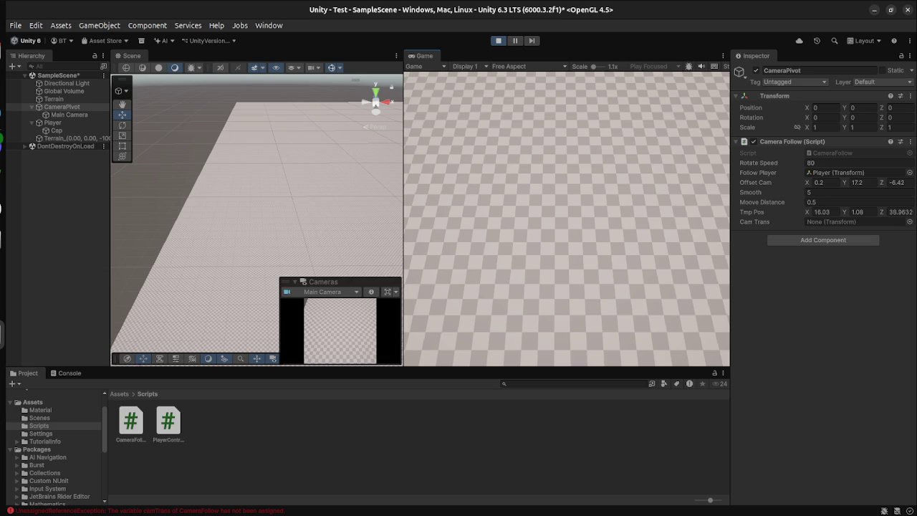
key(ctrl+p)
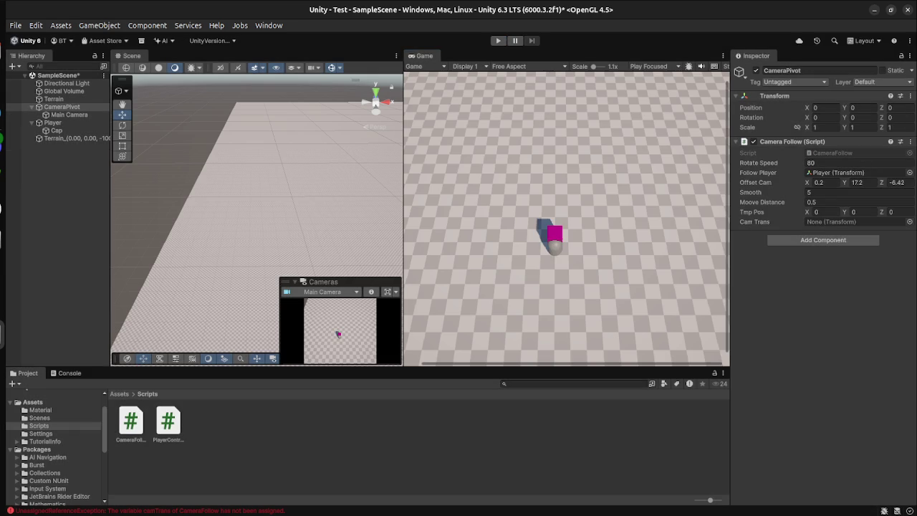
- Remove the duplicate Camera Follow, assign Main Camera to Cam Trans, and play again
mouse_move(131, 421)
mouse_down()
mouse_move(313, 373)
mouse_move(860, 301)
mouse_move(839, 262)
mouse_up()
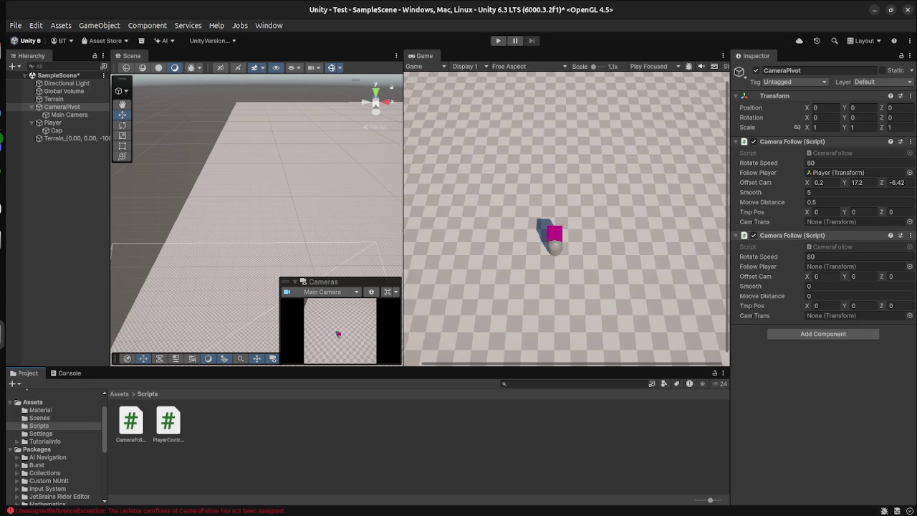
click(910, 236)
click(852, 286)
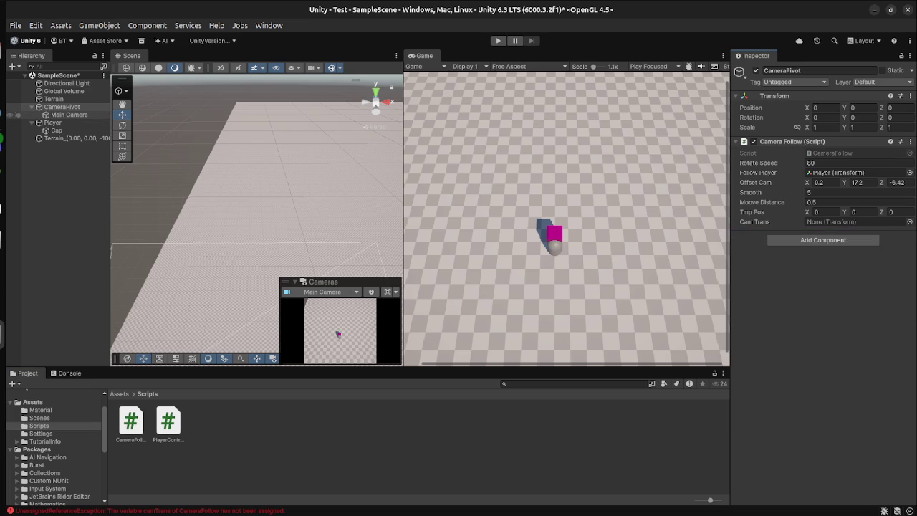
mouse_move(61, 107)
mouse_down()
mouse_move(553, 168)
mouse_move(811, 221)
mouse_move(160, 150)
mouse_move(778, 216)
mouse_move(868, 236)
mouse_move(856, 222)
mouse_up()
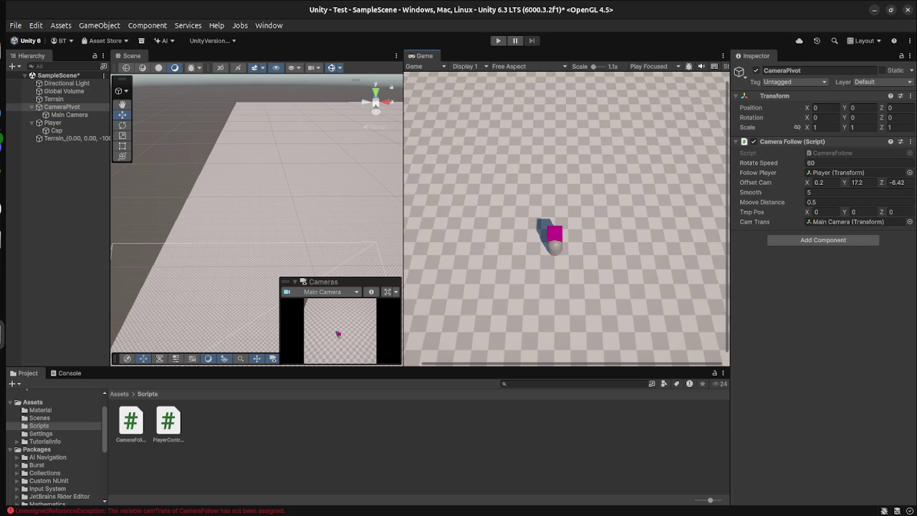
key(ctrl+p)
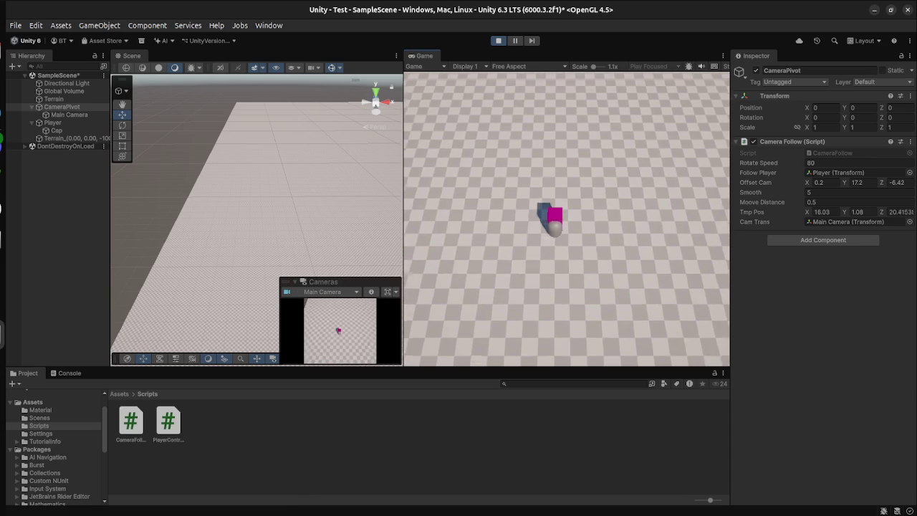
- Walk the player with W and orbit the camera pivot with A, then switch to VS Code
key(w)
key(w)
key(w)
key(w)
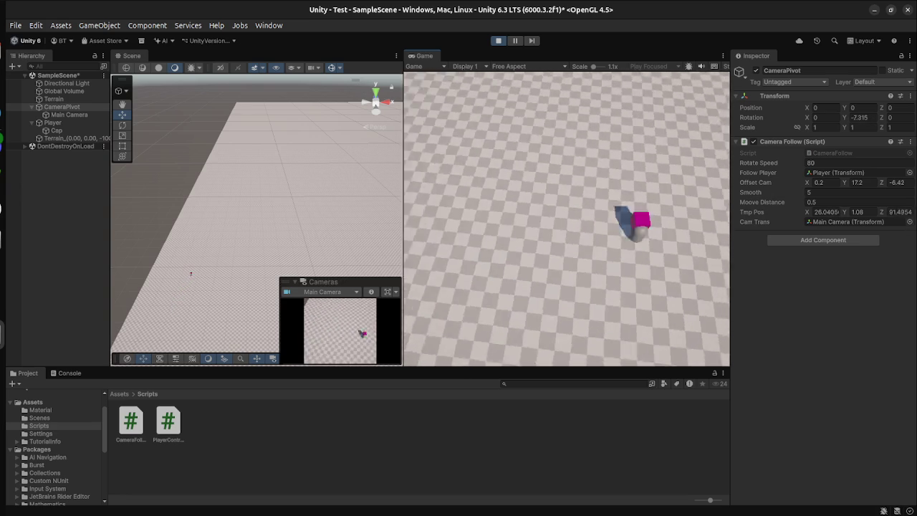
key(w)
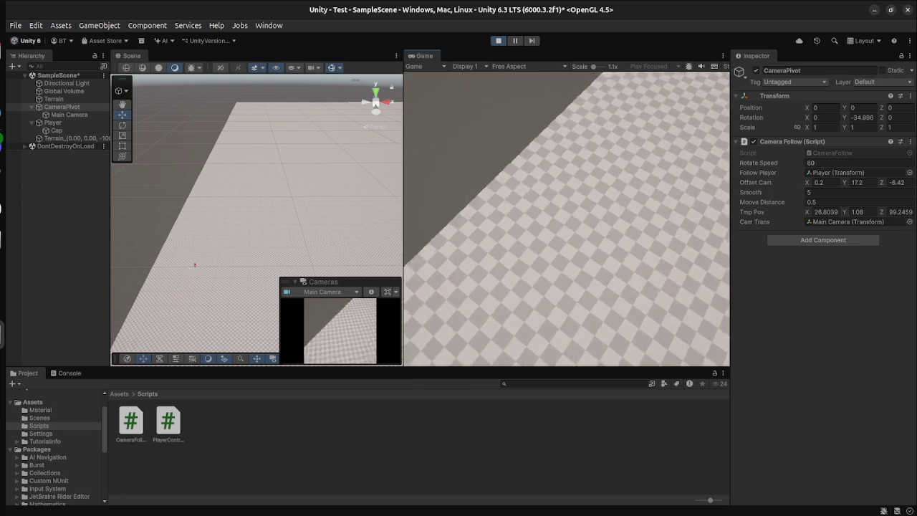
key(a)
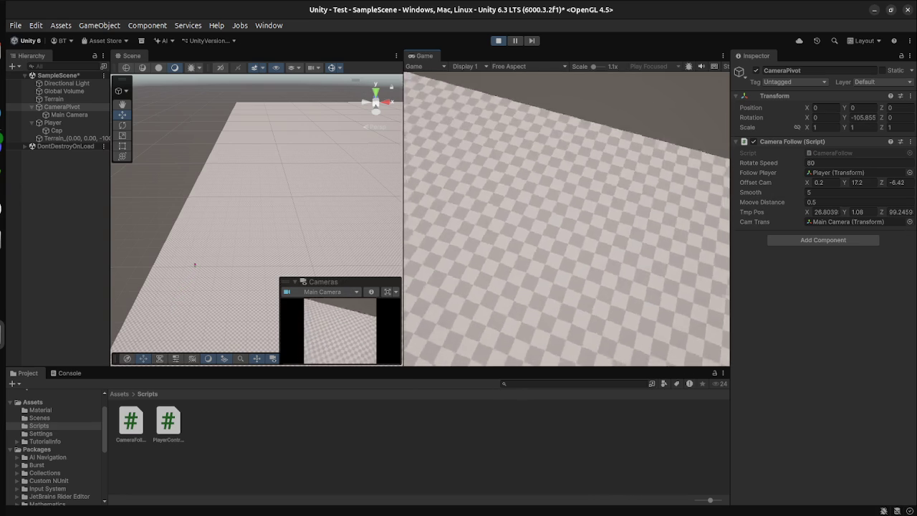
key(a)
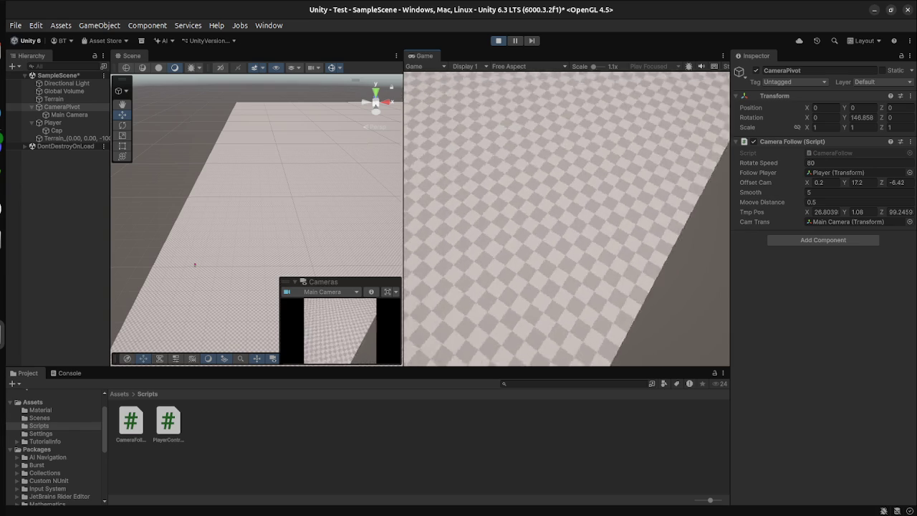
key(a)
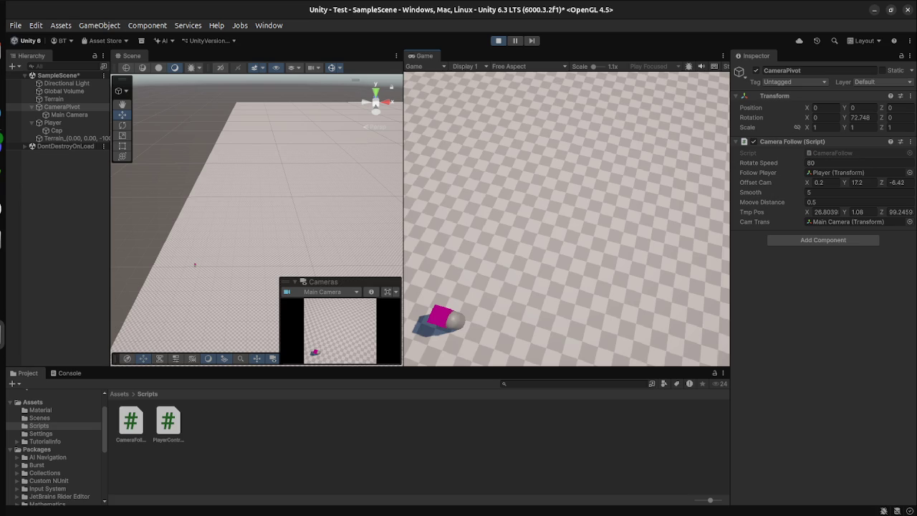
key(a)
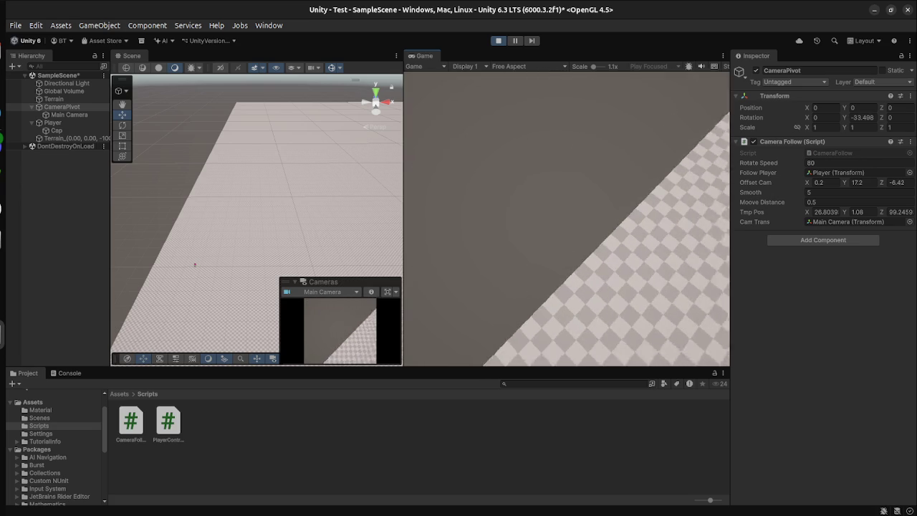
key(w)
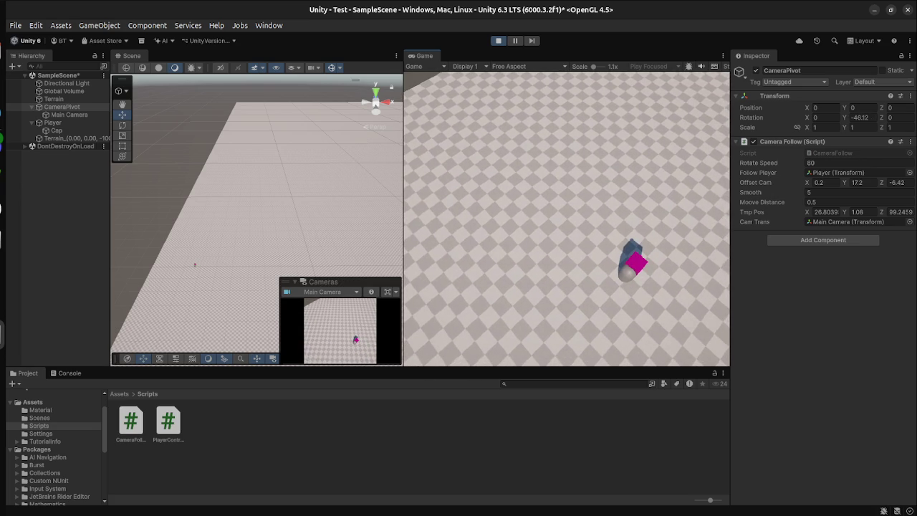
key(super)
click(645, 143)
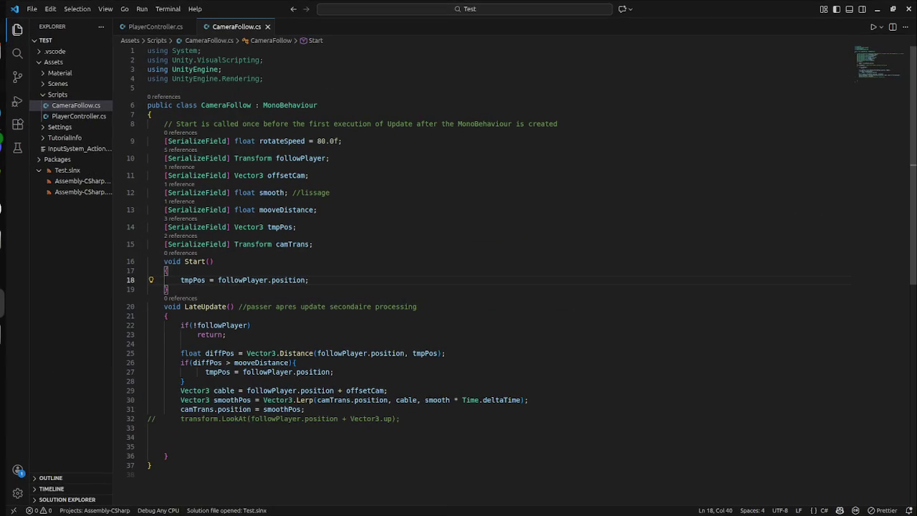
- Stop Play mode in Unity and open PlayerController.cs in VS Code
key(super)
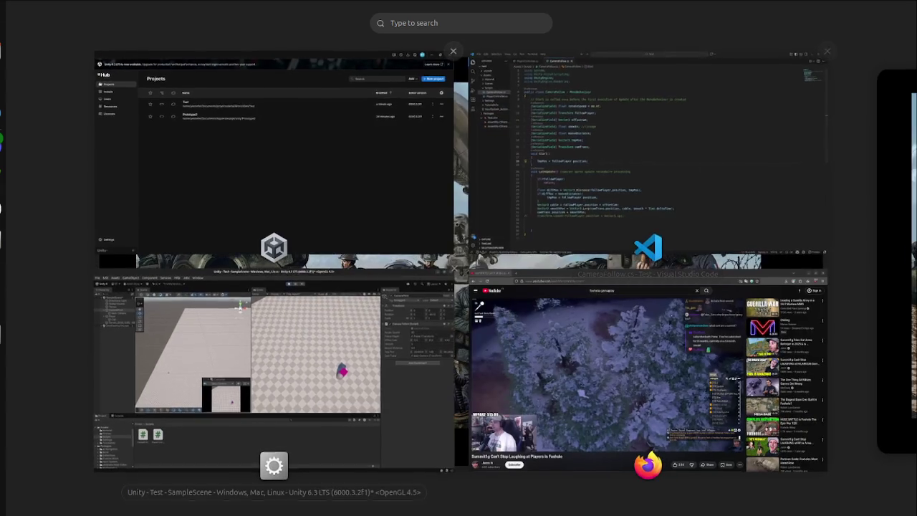
click(265, 154)
key(ctrl+p)
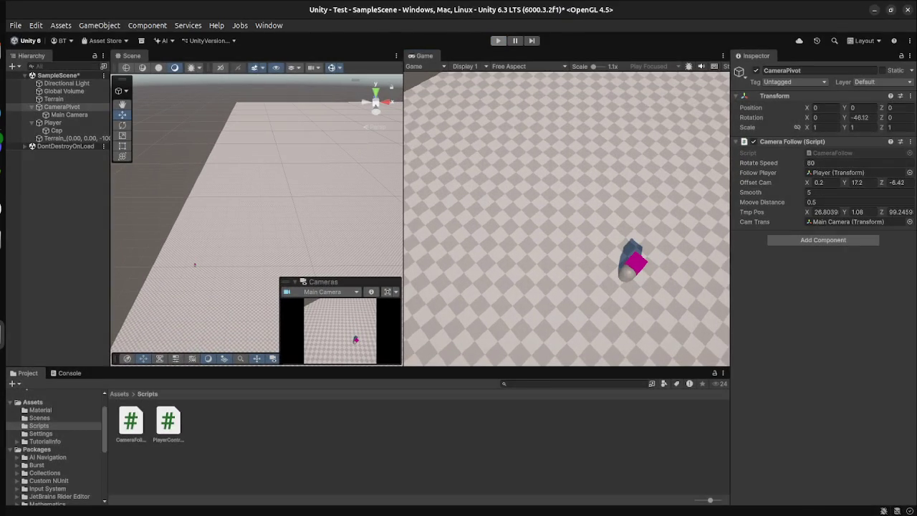
key(super)
click(645, 150)
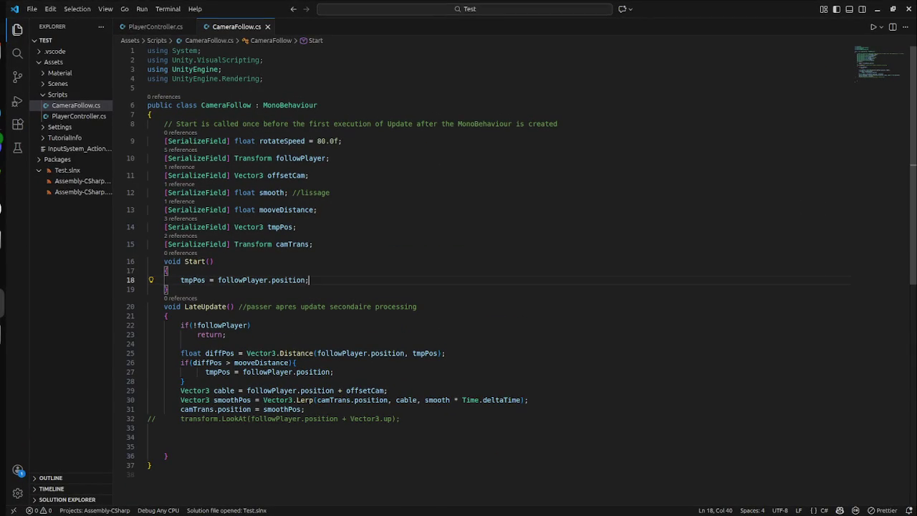
click(79, 116)
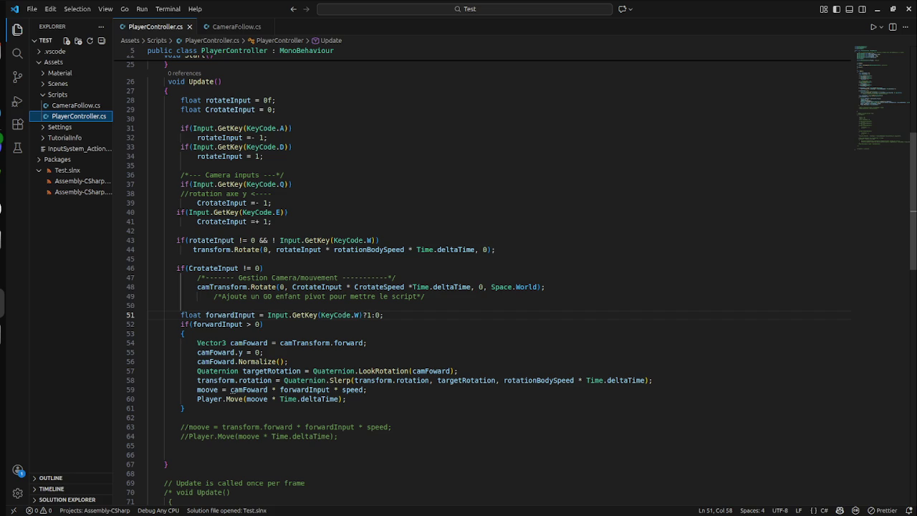
- Change line 48's Space.World to Space.Self, save, and return to Unity
click(528, 286)
key(Delete)
key(Delete)
key(BackSpace)
key(BackSpace)
key(BackSpace)
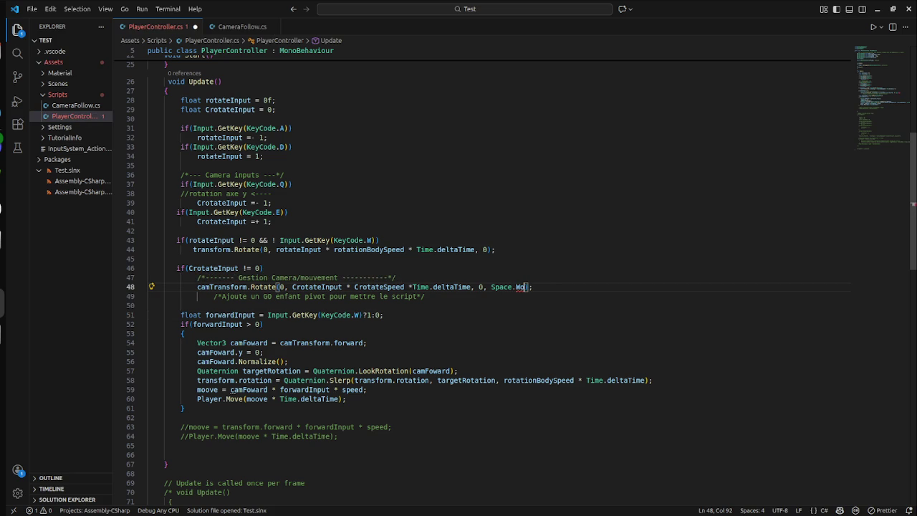
text(Self)
key(ctrl+s)
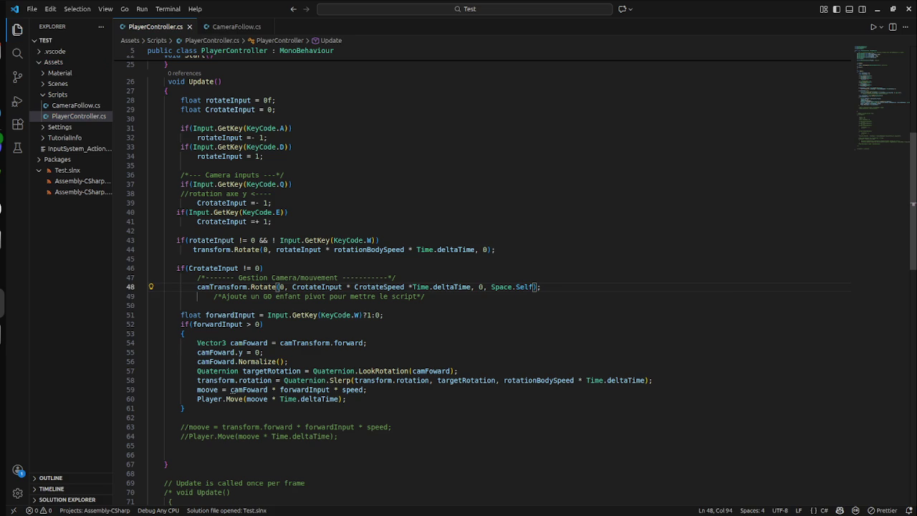
key(alt+Tab)
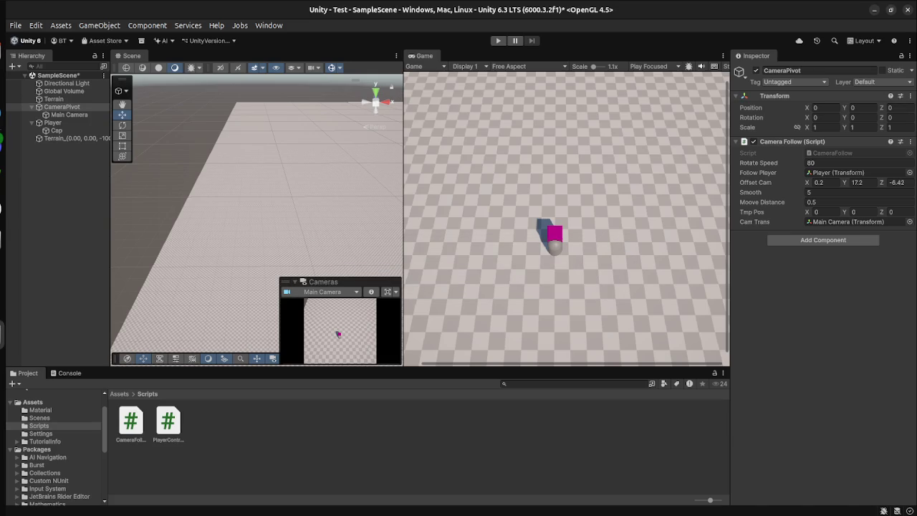
- Check the Player Controller (Speed 10, rotation speeds 80, Cam Transform CameraPivot) and enter Play mode
click(52, 123)
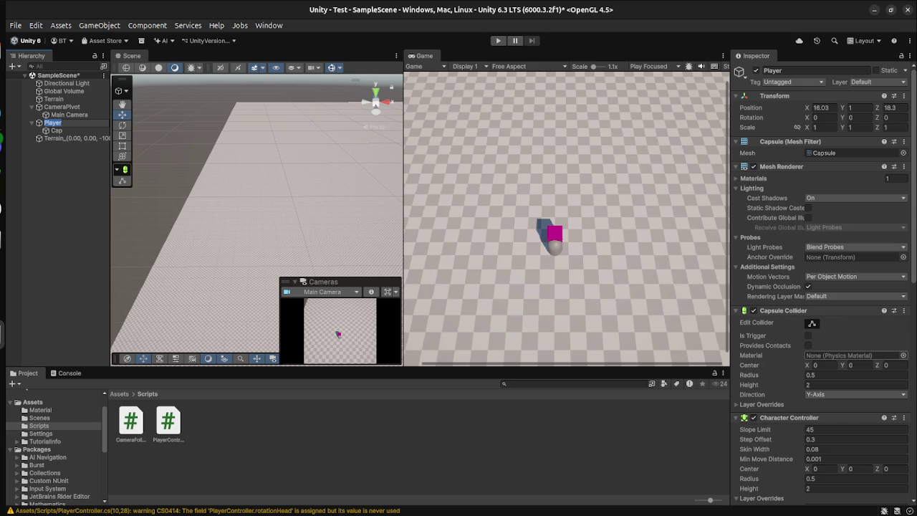
scroll(824, 286, down, 10)
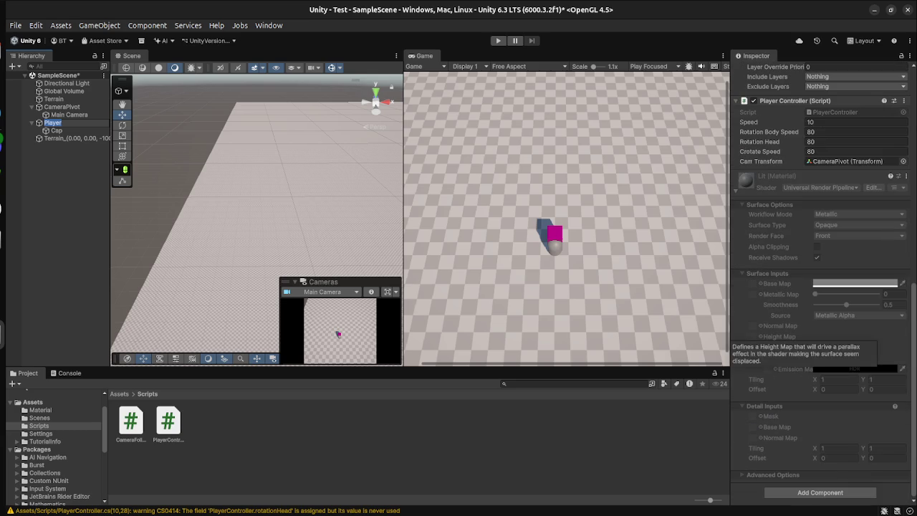
scroll(824, 287, up, 3)
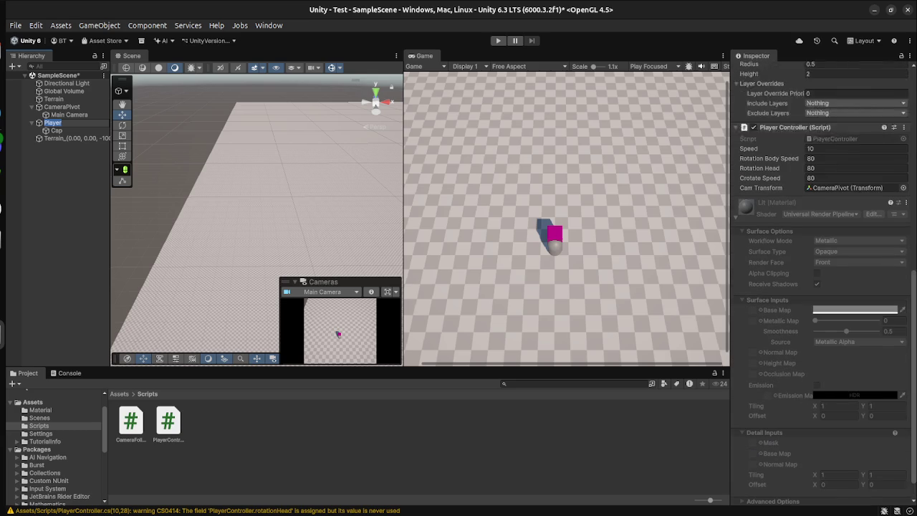
key(shift+d)
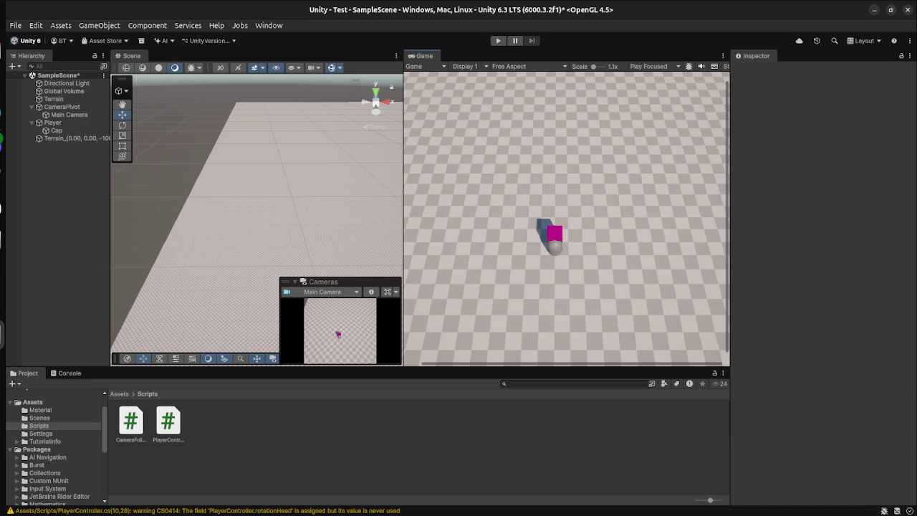
click(52, 123)
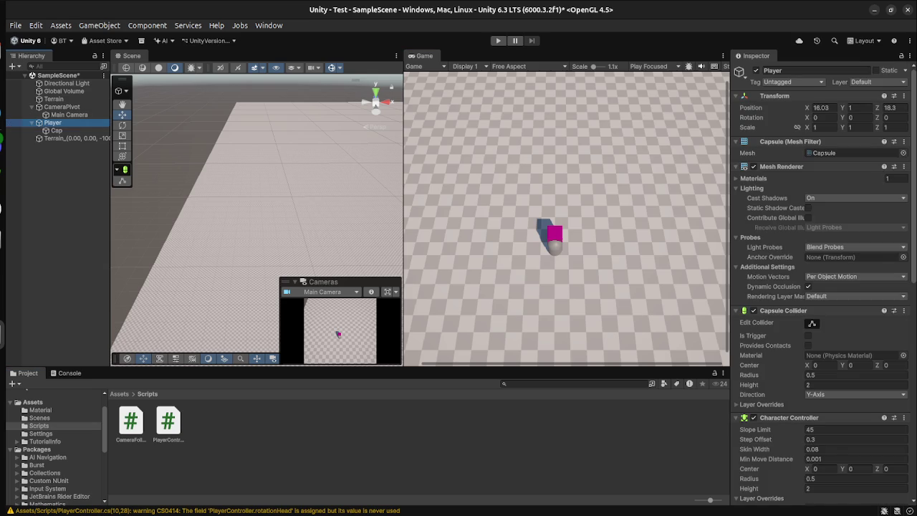
key(ctrl+p)
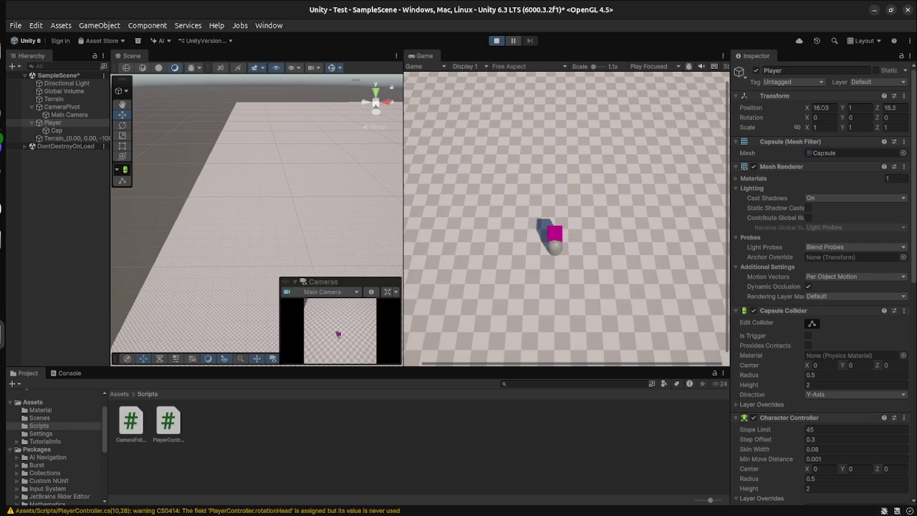
- Drive the capsule with W, turning with A and D, then exit Play and return to PlayerController.cs
key(w)
key(w)
key(a)
key(w)
key(d)
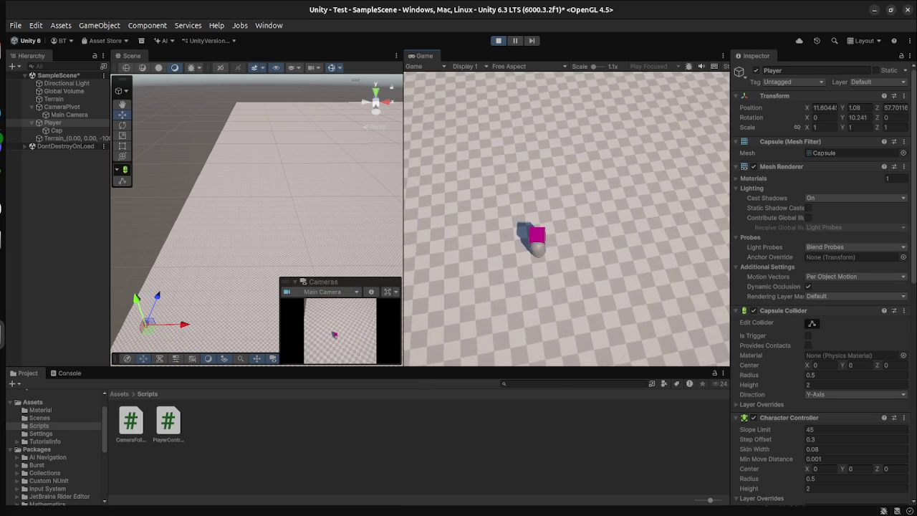
key(w)
key(d)
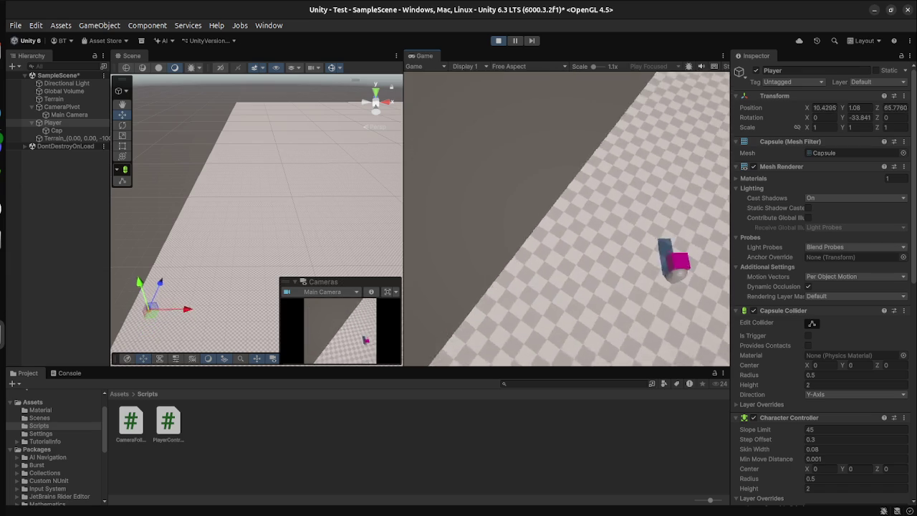
key(w)
key(a)
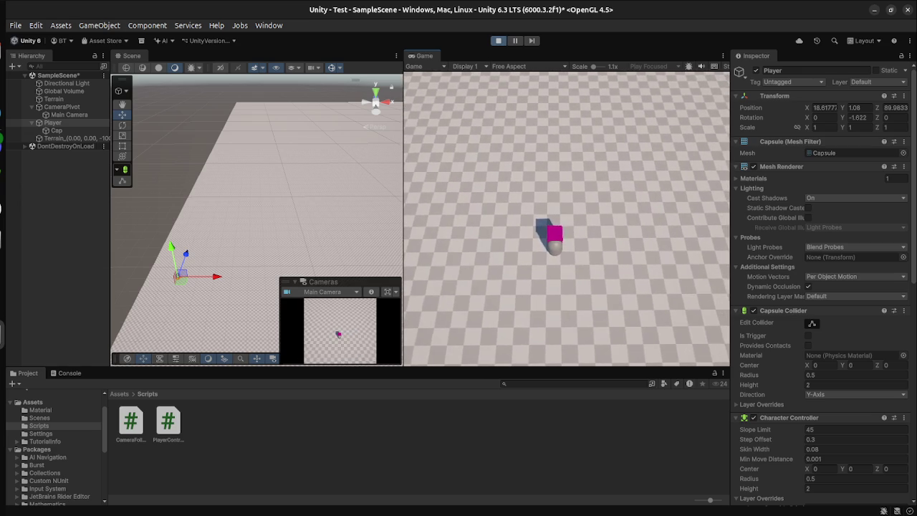
key(ctrl+p)
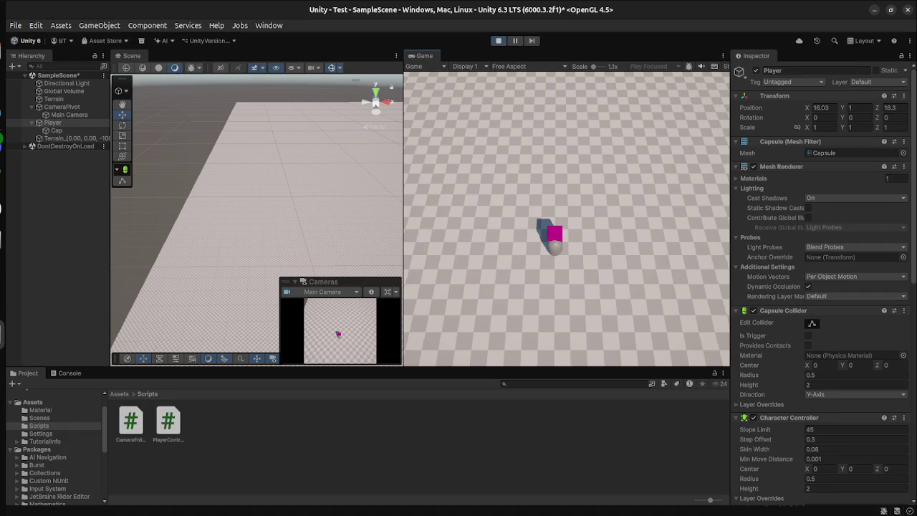
key(alt+Tab)
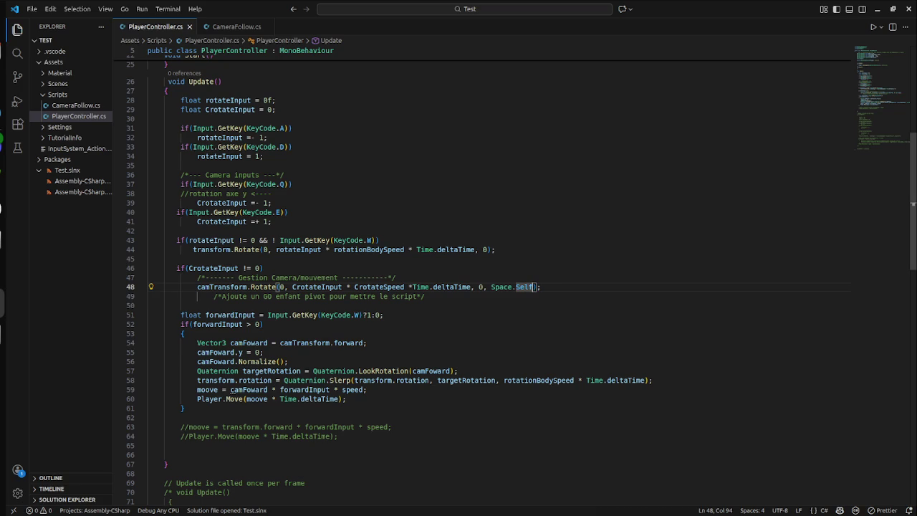
- Back in Unity, assign Main Camera to the Player Controller's Cam Transform field
key(alt+Tab)
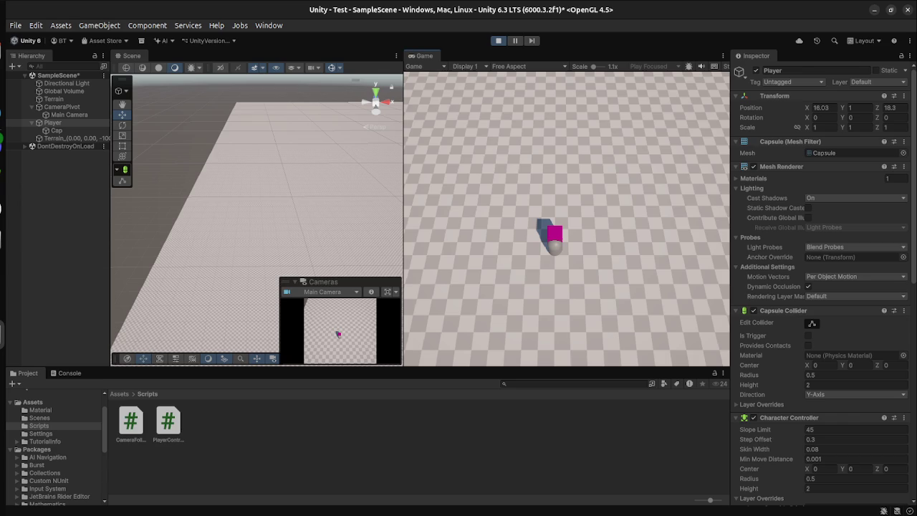
click(767, 266)
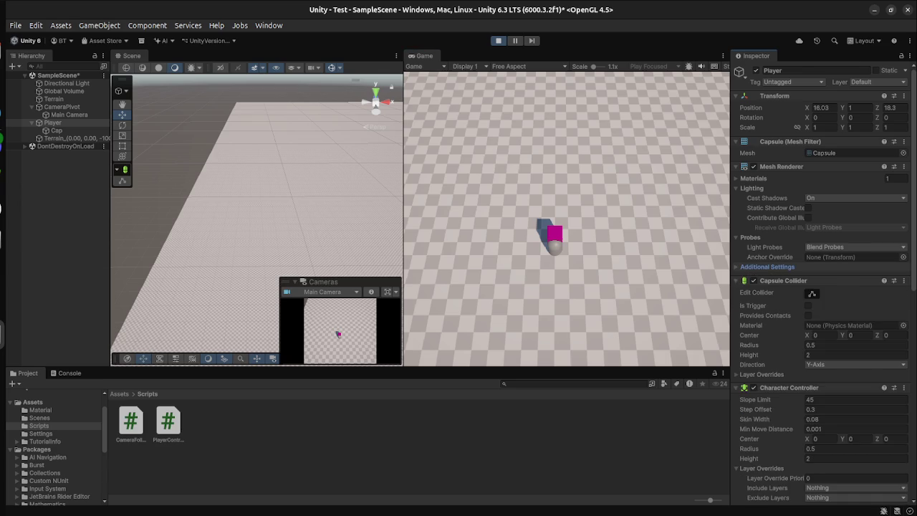
scroll(824, 323, down, 2)
scroll(824, 286, down, 5)
scroll(824, 286, up, 1)
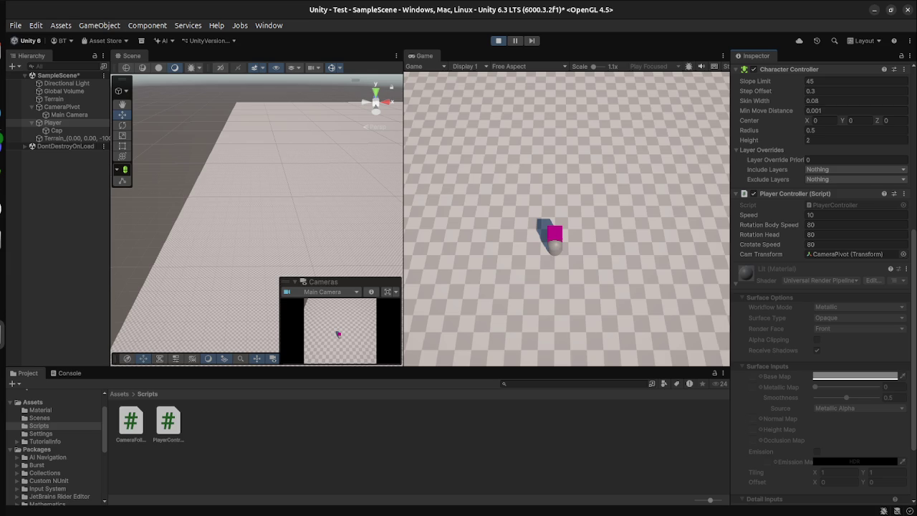
click(43, 123)
drag(534, 178, 845, 253)
- Move the player forward with W to test the new camera, then bring VS Code forward
key(w)
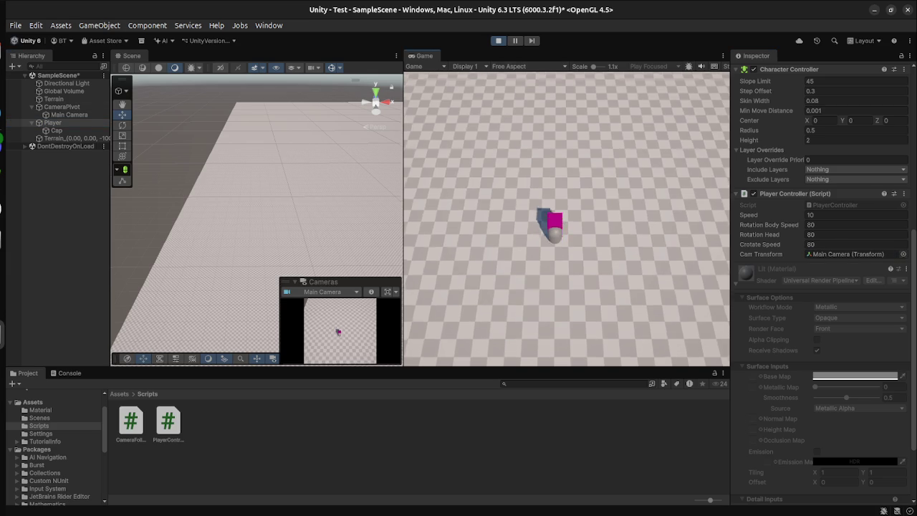
key(w)
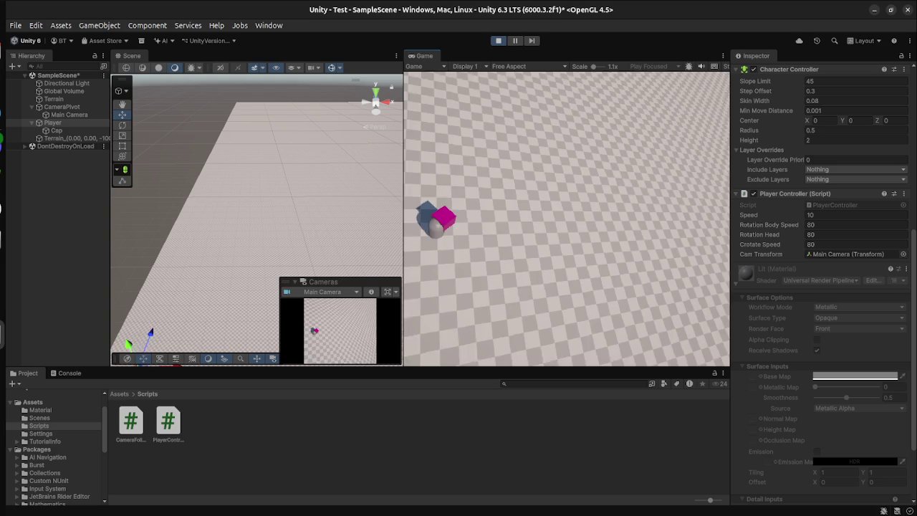
key(super)
key(super)
key(super)
click(587, 186)
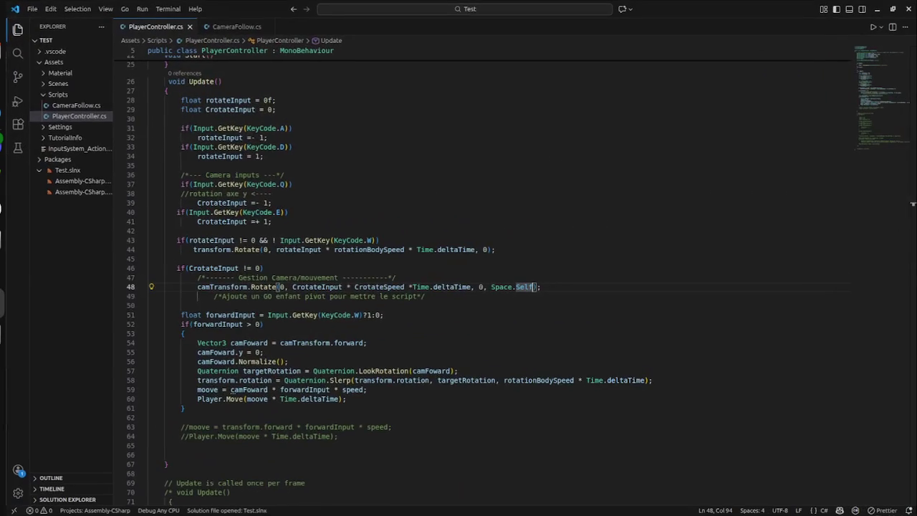
- Change Space.Self to Space.World on line 48 and return to Unity to recompile
double_click(525, 286)
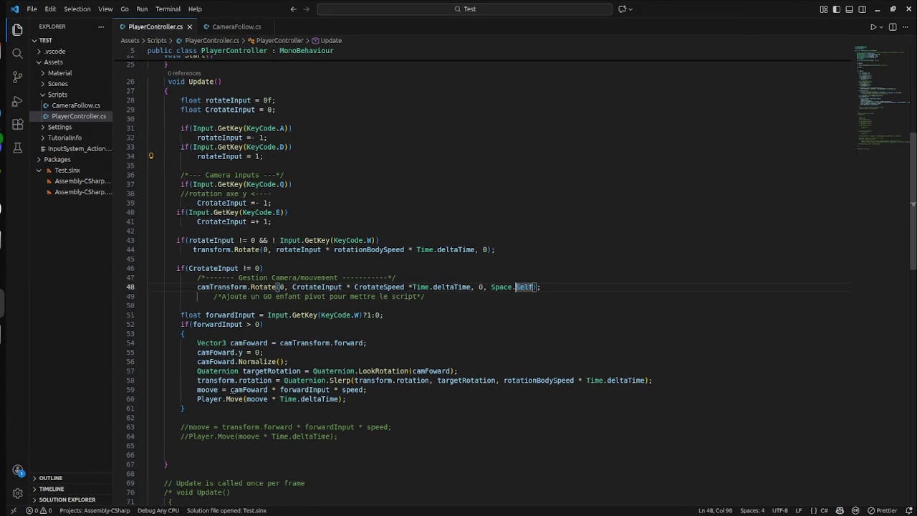
text(World)
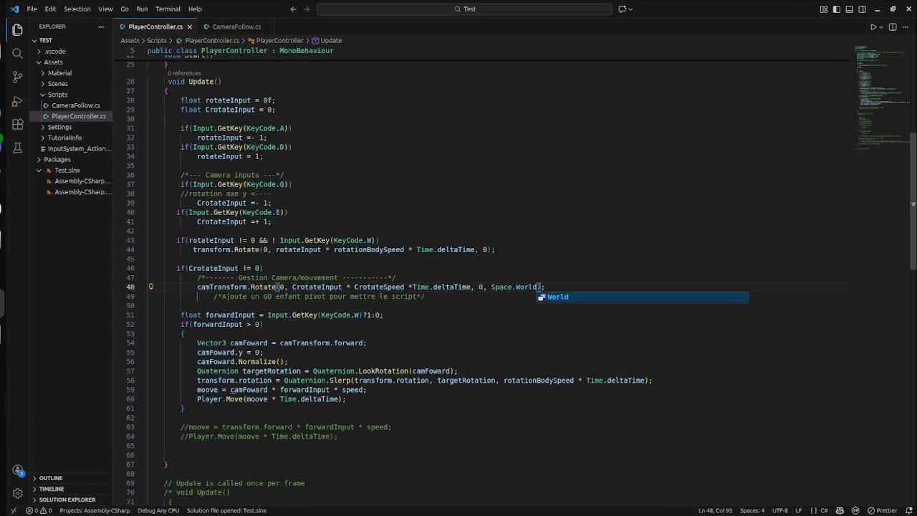
key(super)
click(272, 366)
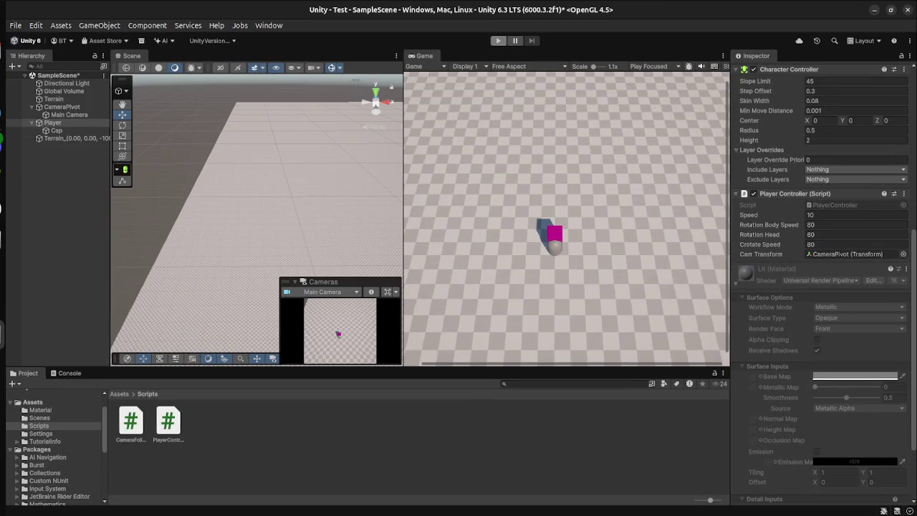
key(alt+Tab)
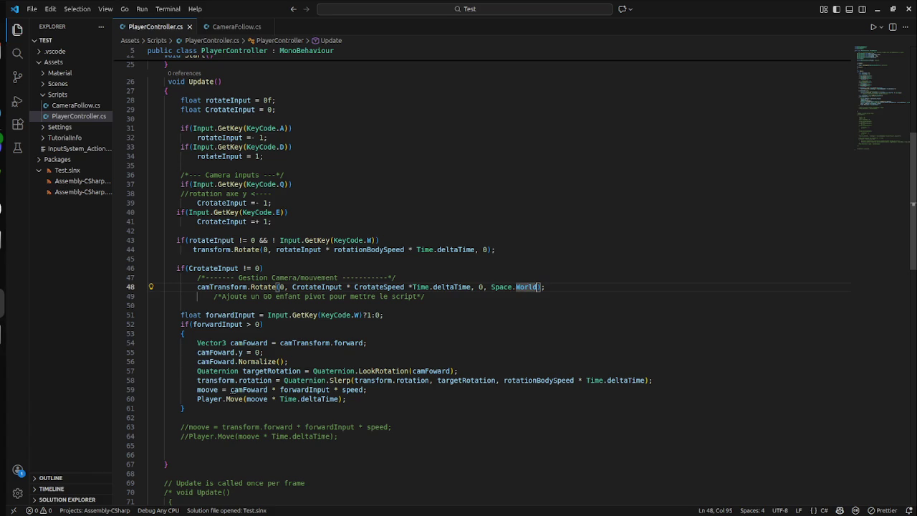
key(alt+Tab)
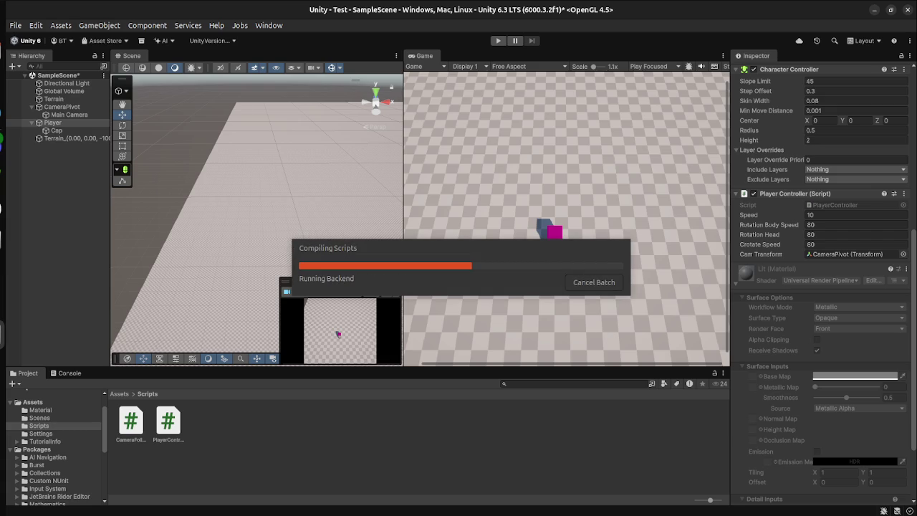
- Enter Play mode, drive the capsule forward to about X 47.84, Z 115.80, and frame the Player
key(ctrl+p)
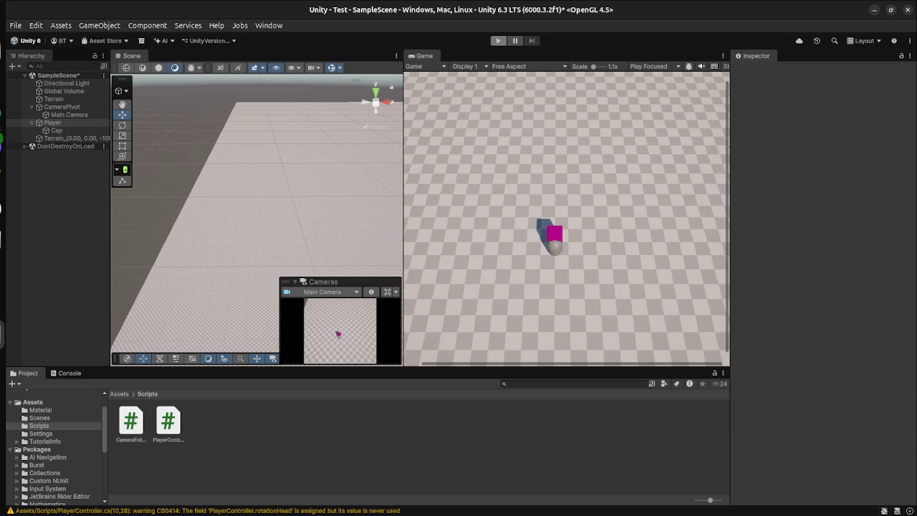
key(w)
key(w)
key(w)
key(w)
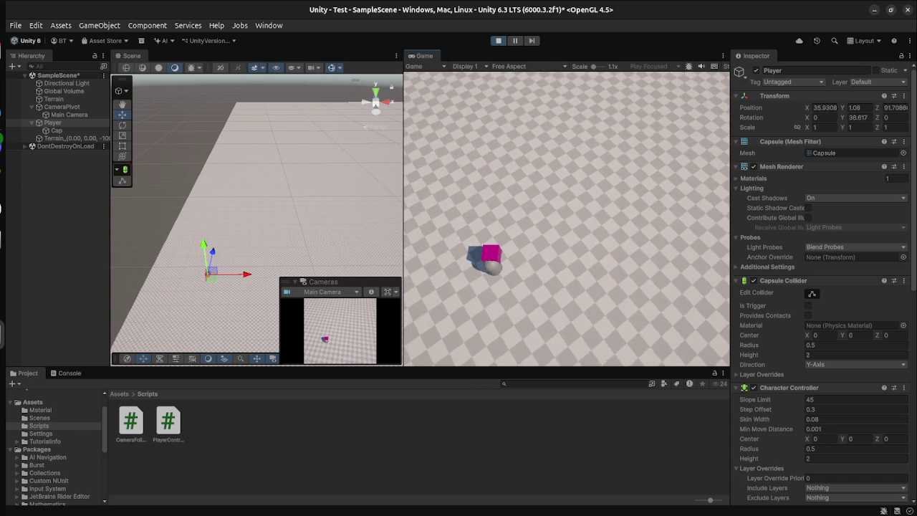
key(w)
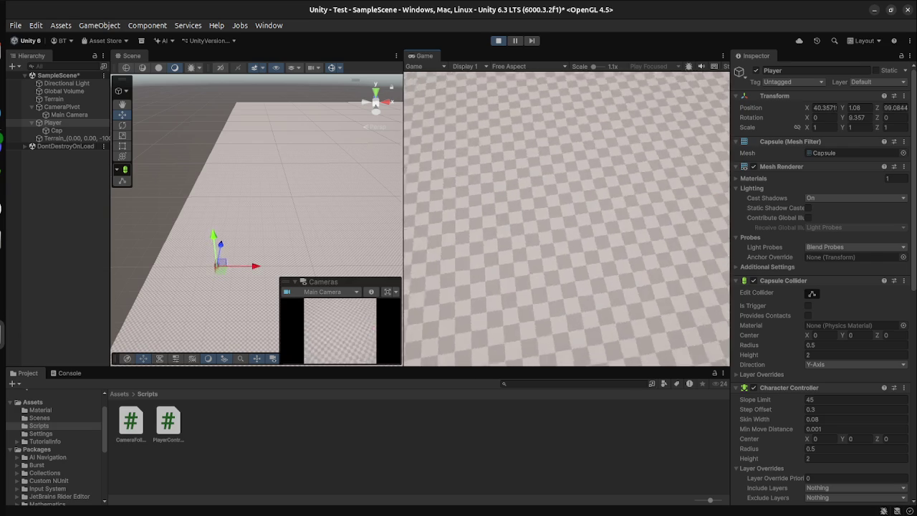
key(w)
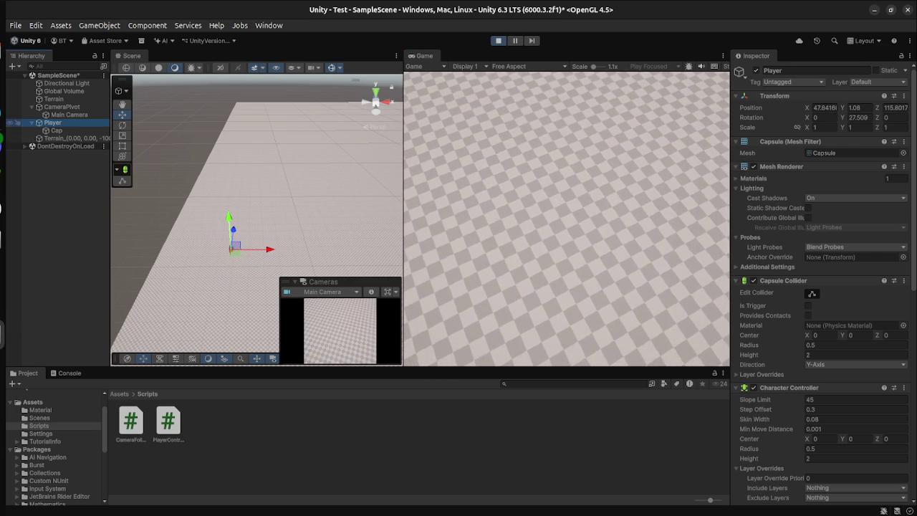
double_click(52, 123)
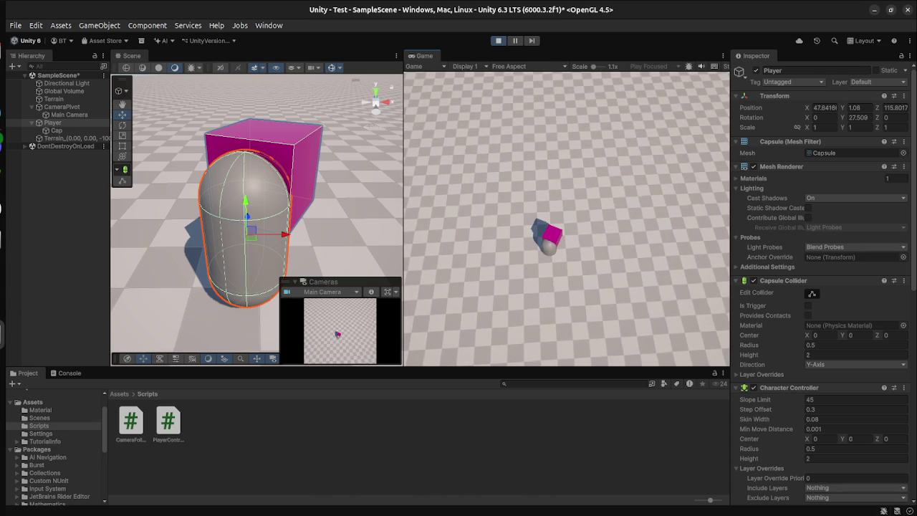
- Set the Player Controller's Rotation Head to 0, then select CameraPivot to view its Camera Follow
scroll(820, 287, down, 10)
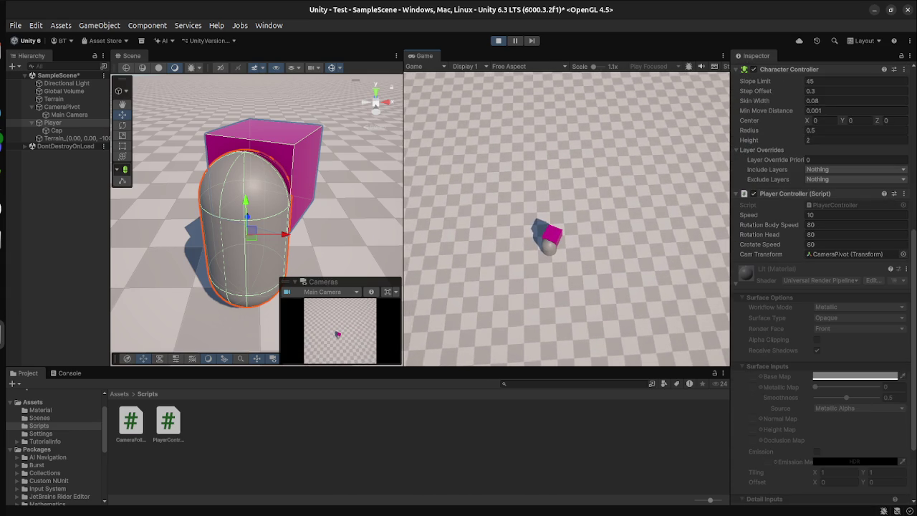
click(853, 235)
key(BackSpace)
key(BackSpace)
text(NL)
key(BackSpace)
text(aN)
key(BackSpace)
key(BackSpace)
key(BackSpace)
text(0)
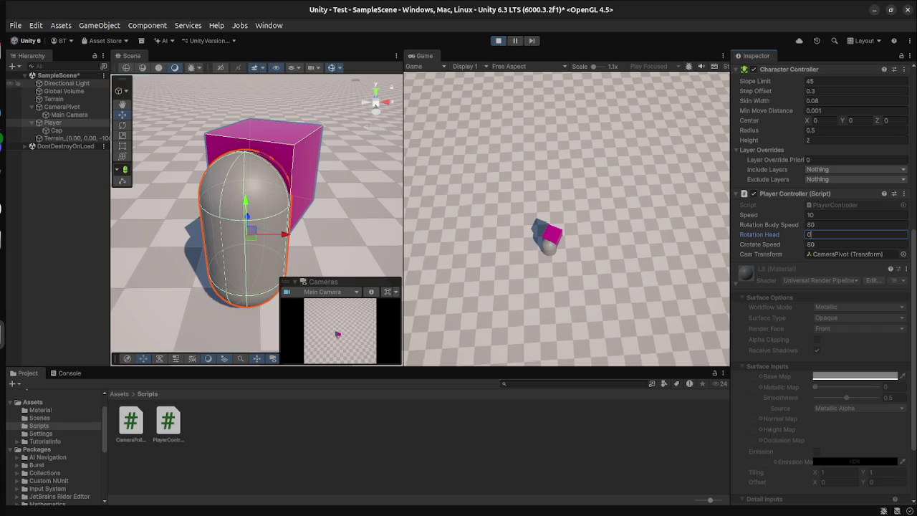
click(16, 99)
click(16, 107)
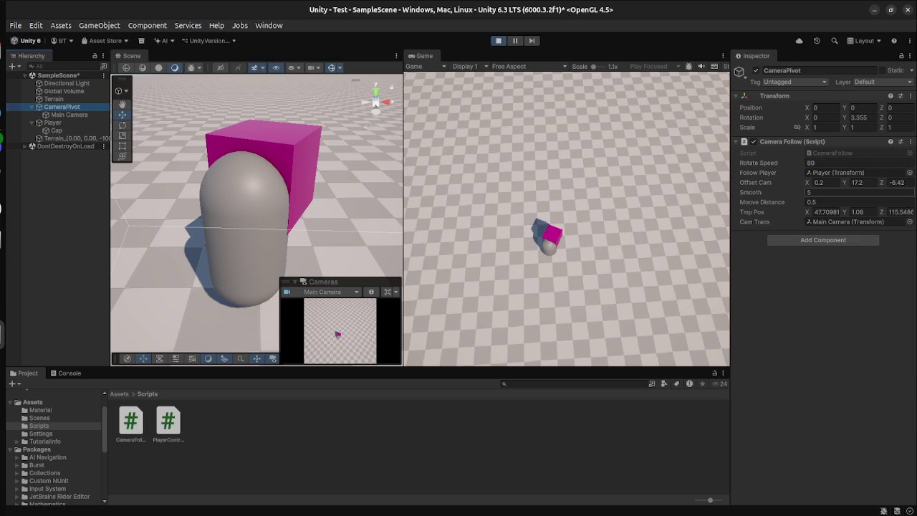
- Set the Camera Follow Smooth to 50, then to 500, during play
click(824, 192)
key(BackSpace)
text(50)
key(Return)
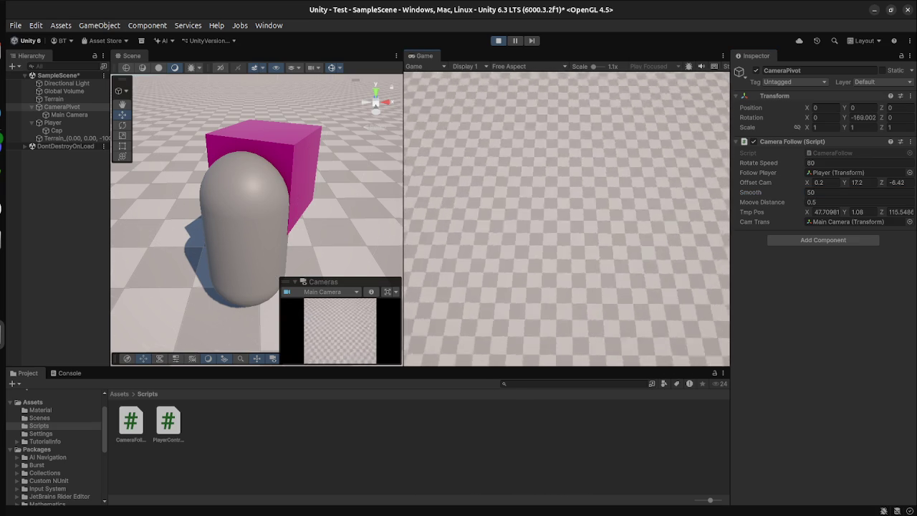
click(824, 192)
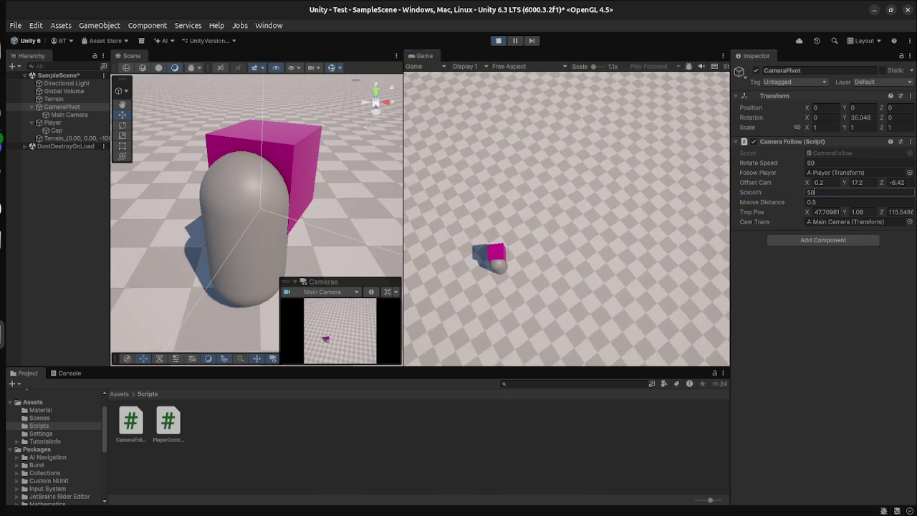
text(500)
key(Return)
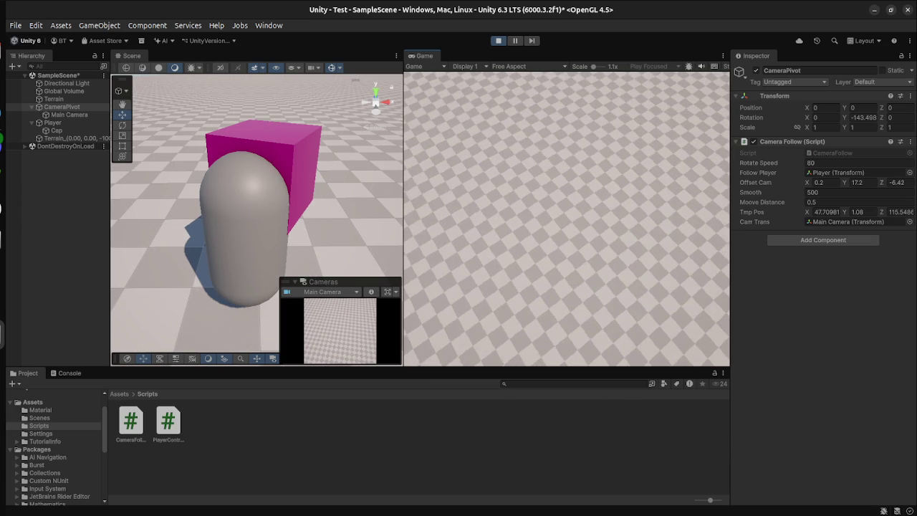
- Exit Play mode and re-enter Smooth 500 so it persists
key(ctrl+p)
click(824, 192)
text(500)
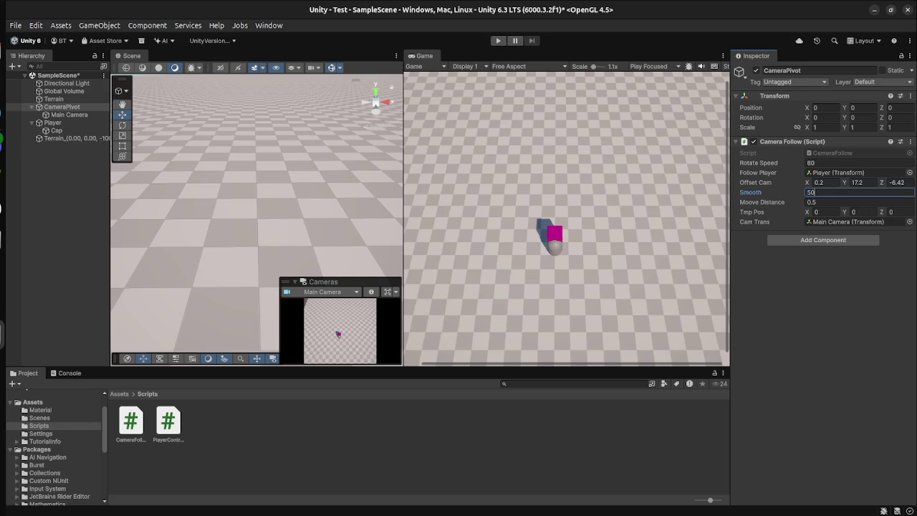
key(Return)
- Start Play mode again and set Moove Distance to 50
key(ctrl+p)
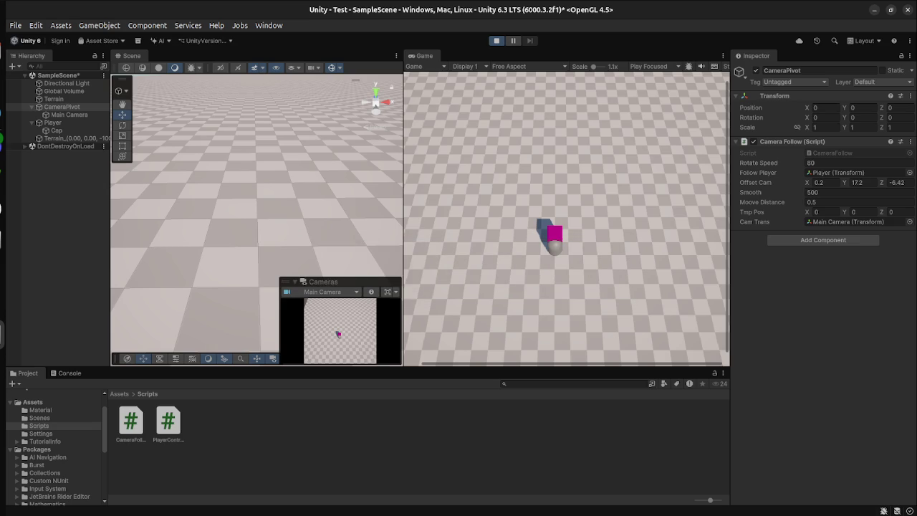
click(811, 202)
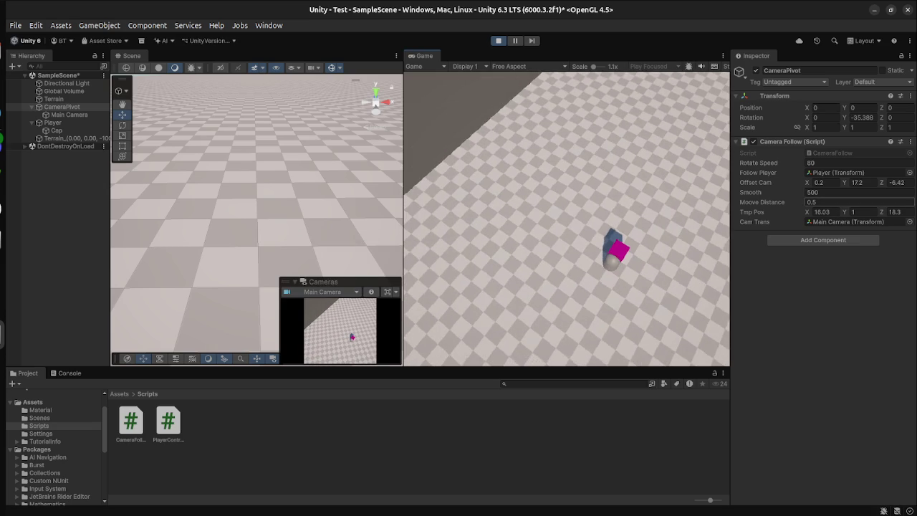
text(50)
key(Return)
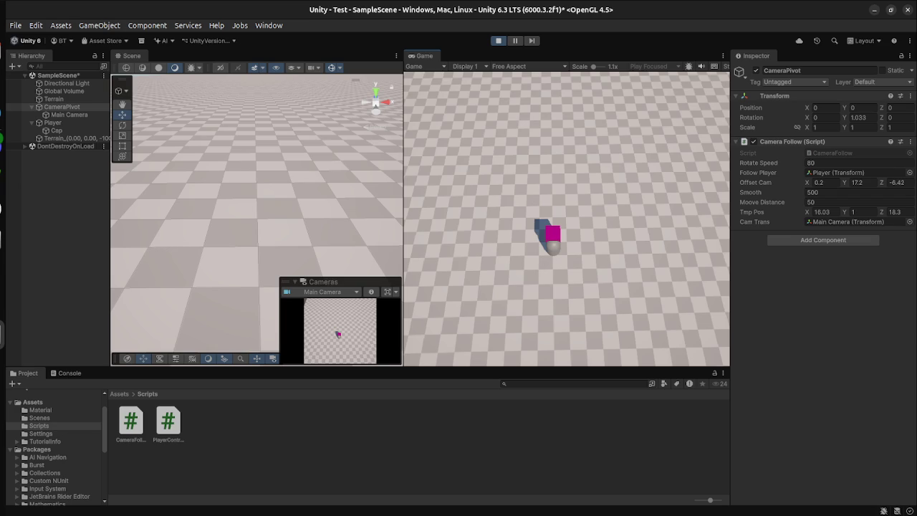
- Stop Play, glance at PlayerController.cs in VS Code, then return to Unity and play again
key(ctrl+p)
key(alt+Tab)
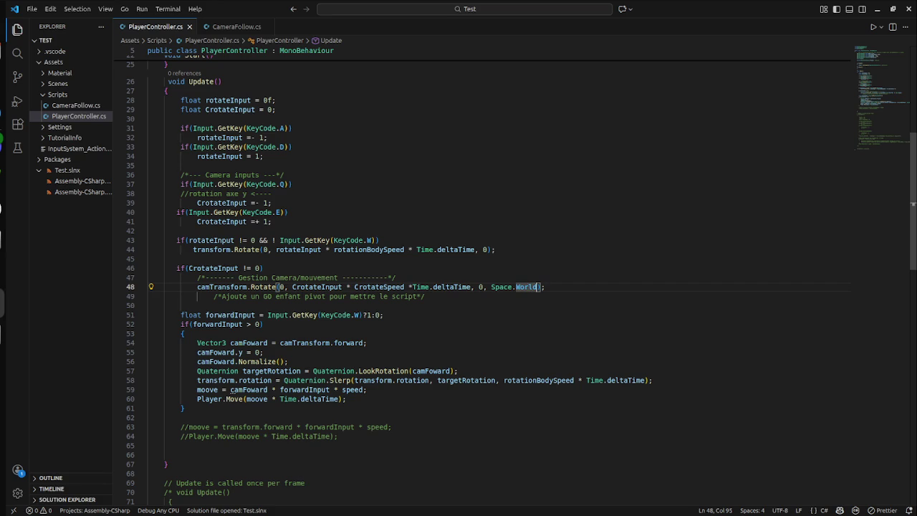
key(alt+Tab)
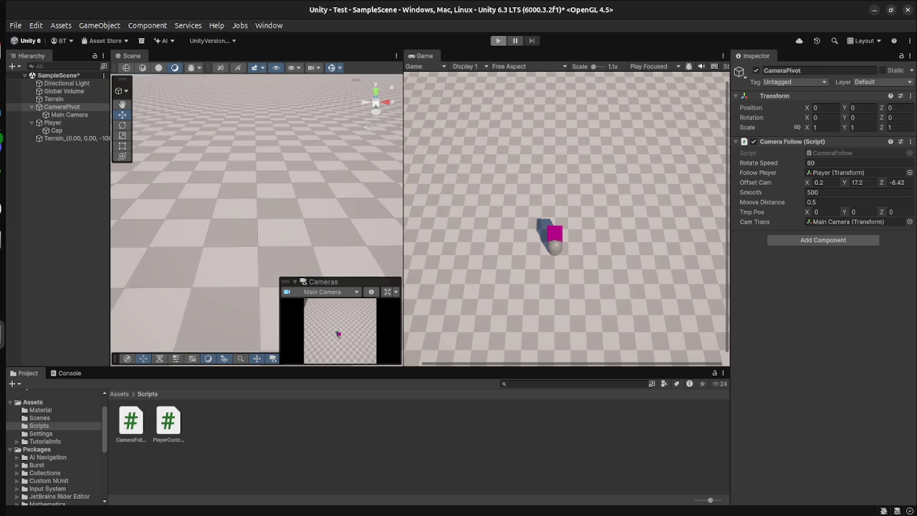
key(ctrl+p)
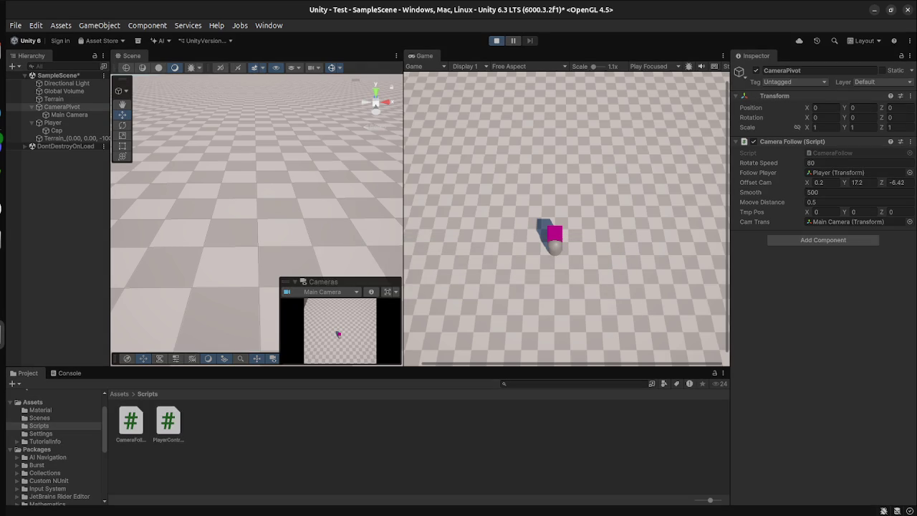
- Exit Play mode and drag CameraPivot into the Camera Follow's Cam Trans field
click(865, 225)
drag(865, 227, 865, 224)
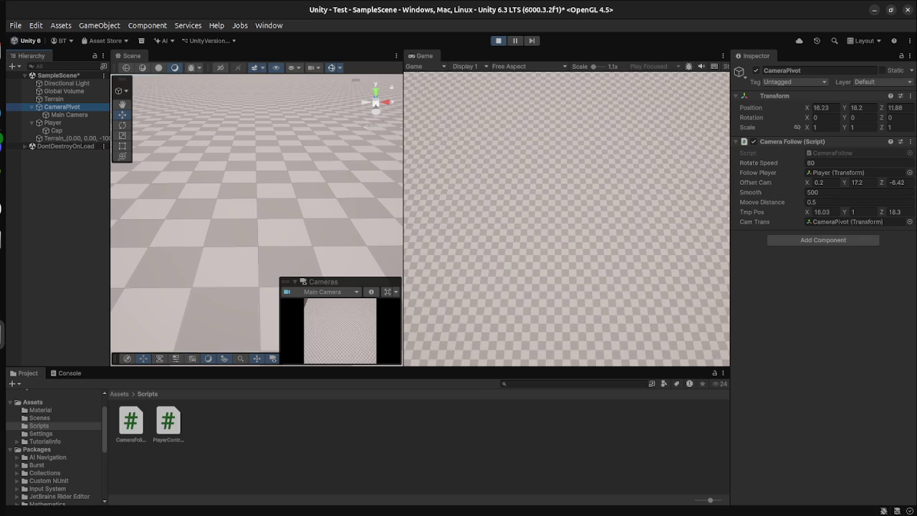
key(ctrl+p)
mouse_move(61, 106)
mouse_down()
mouse_move(846, 208)
mouse_move(853, 224)
mouse_up()
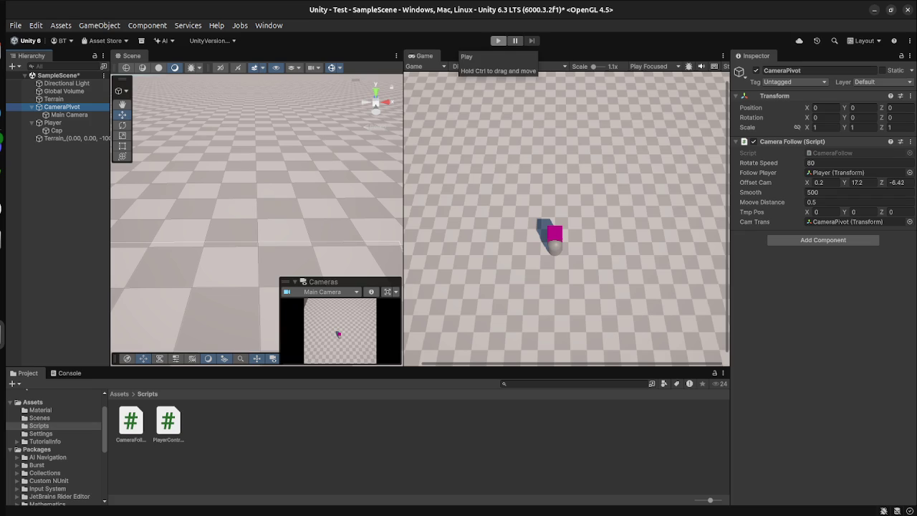
- Play the game, rotate the camera pivot back and forth with Q and E, then stop
click(498, 41)
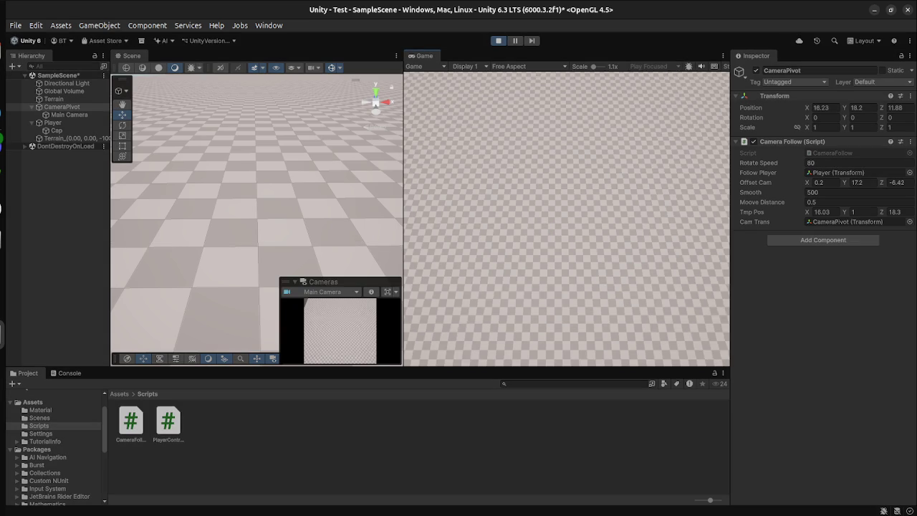
key(q)
key(q)
key(q)
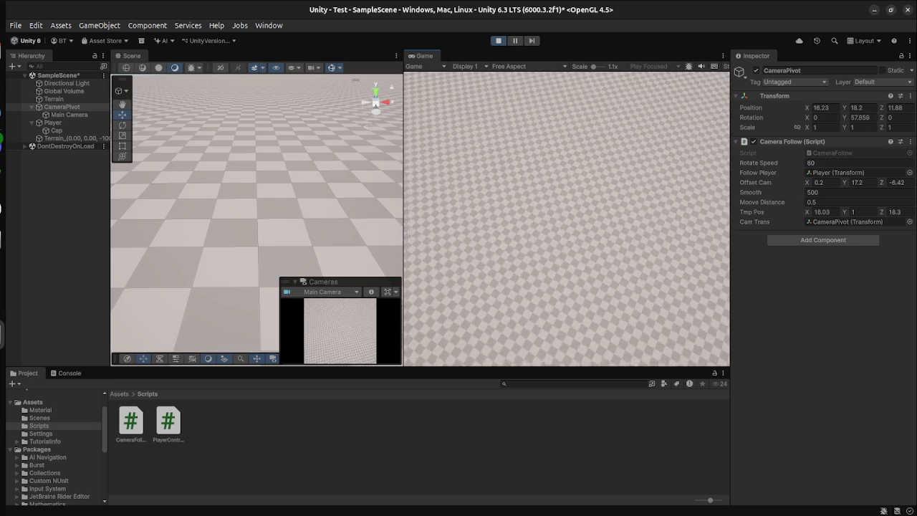
key(e)
key(q)
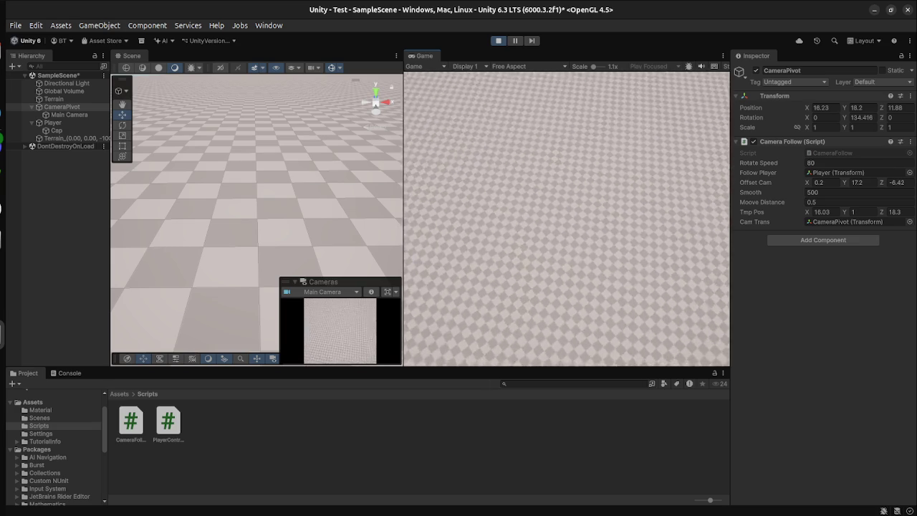
key(q)
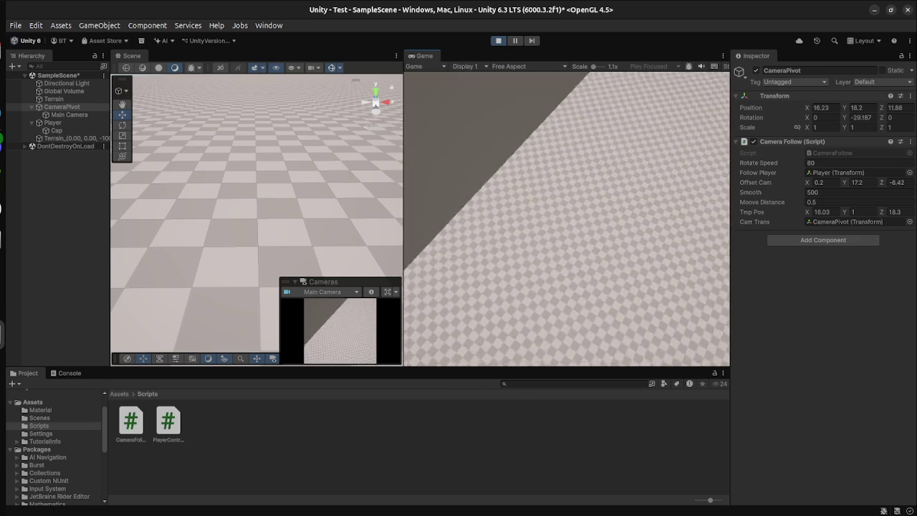
key(q)
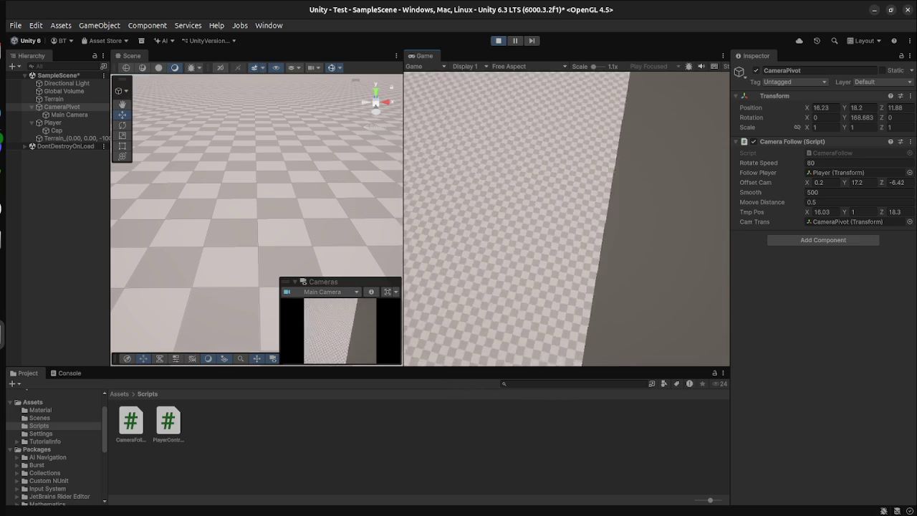
key(q)
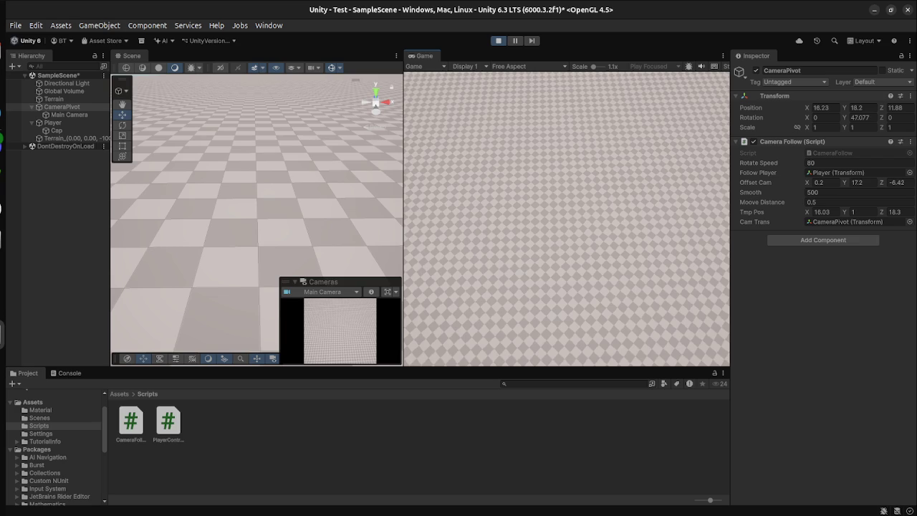
key(ctrl+p)
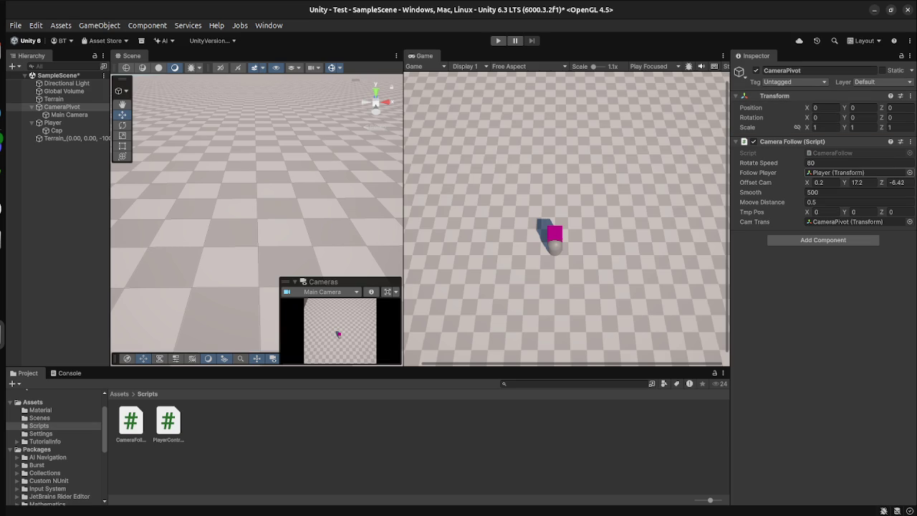
- Set the Camera Follow's Offset Cam to 0, 0, 0
click(819, 182)
text(0)
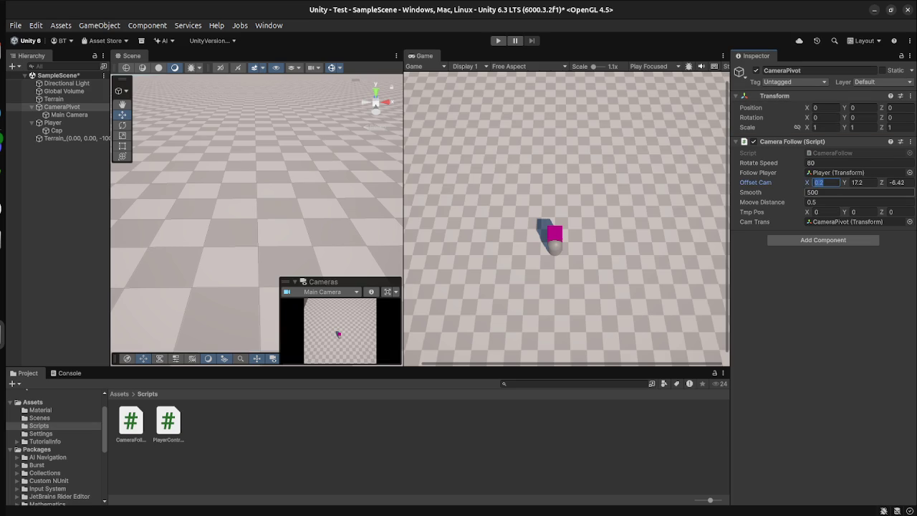
click(858, 182)
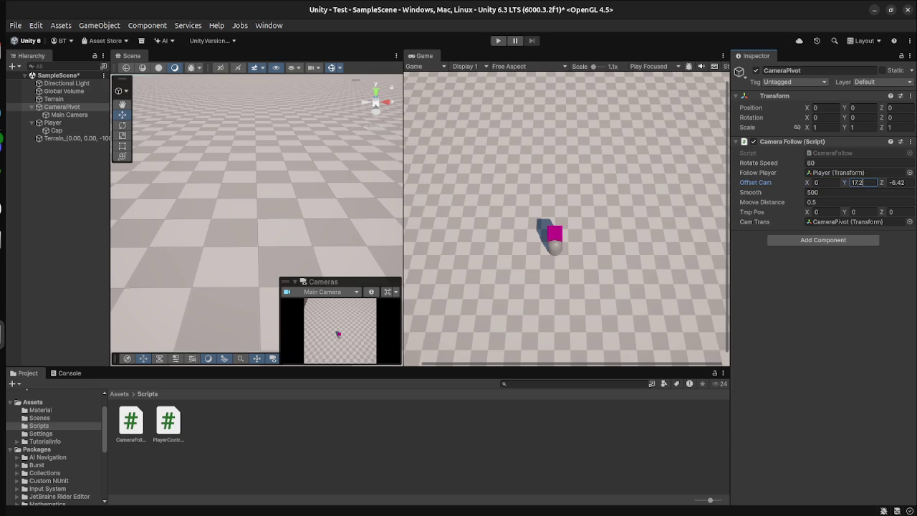
text(0)
click(896, 182)
text(0)
key(Return)
- Play and spin the camera rig with the Left and Right arrows until the floor shows, then select Main Camera
click(498, 40)
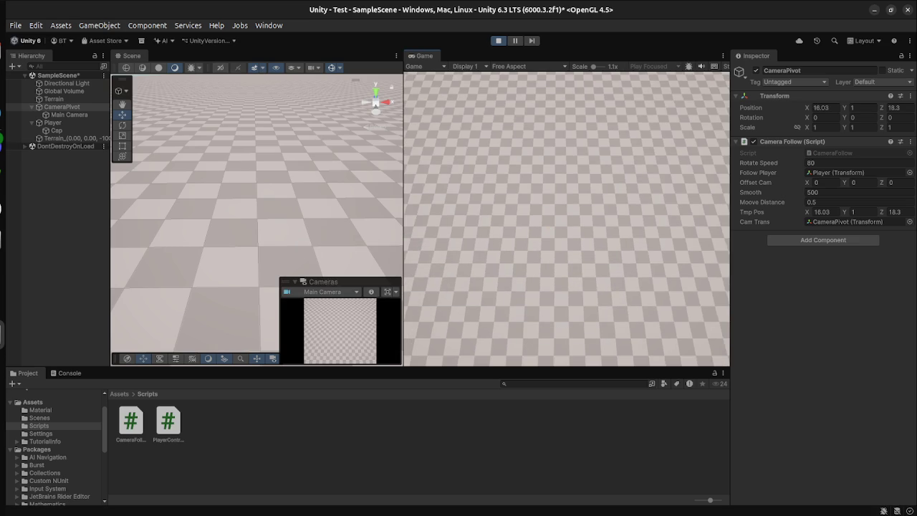
key(Left)
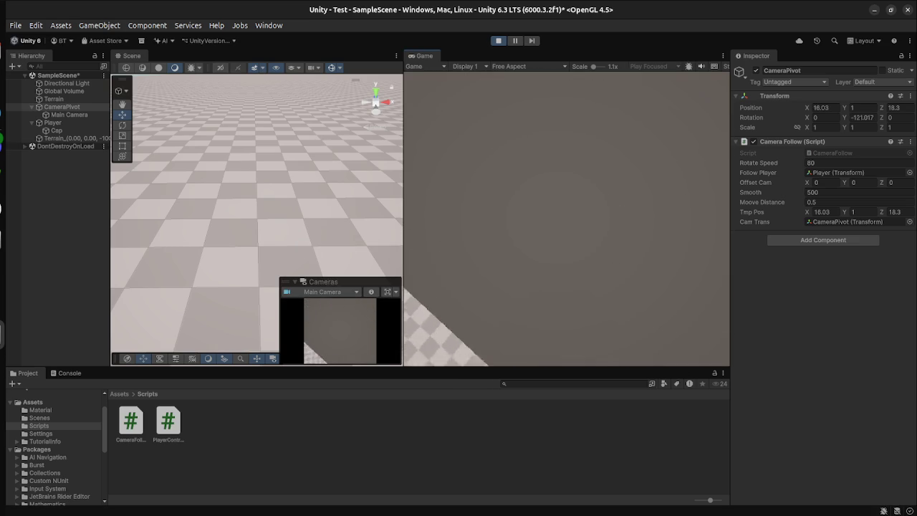
key(Left)
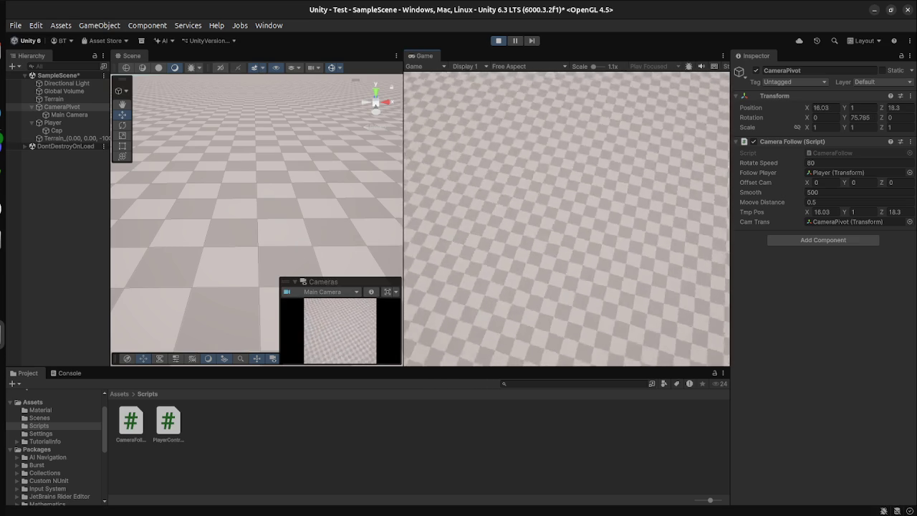
key(Right)
key(Left)
key(Left)
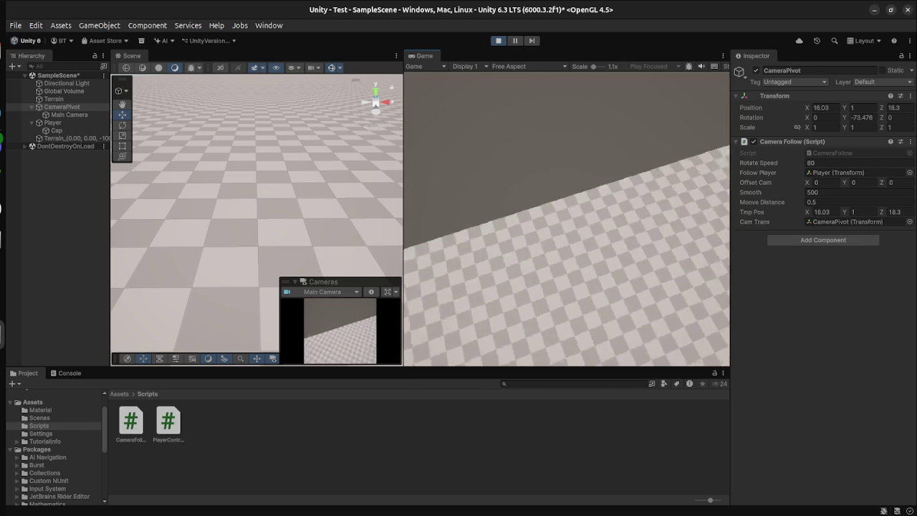
key(Right)
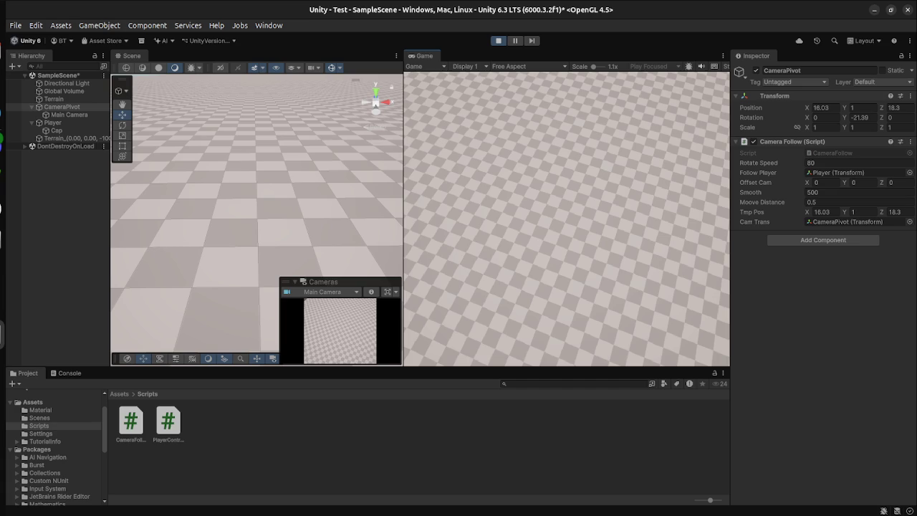
click(69, 115)
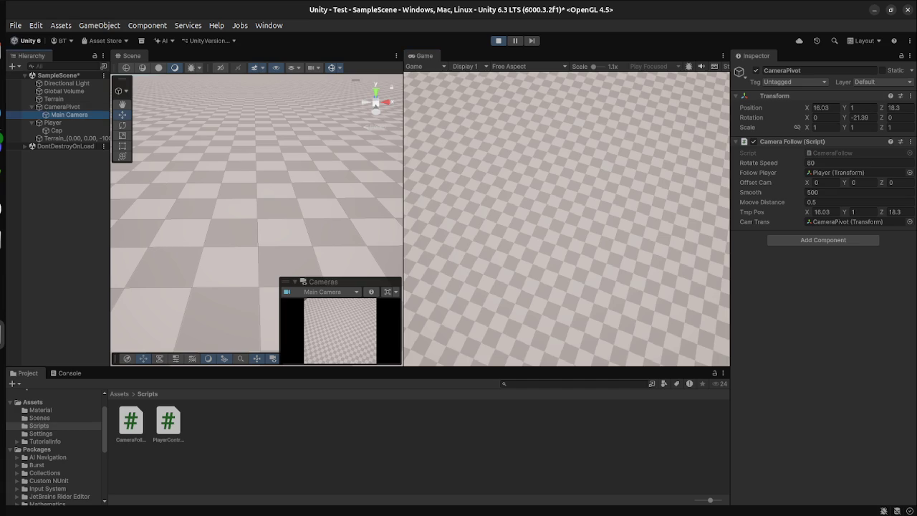
- Frame the Main Camera in the Scene view, then select CameraPivot in the Hierarchy
key(f)
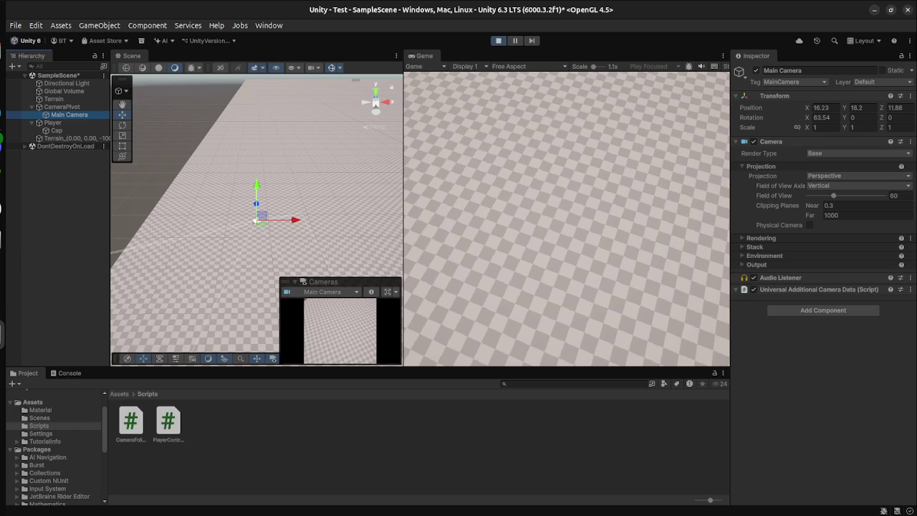
click(62, 107)
click(69, 115)
click(62, 106)
- Enter Offset Cam values X -16.23, Y -18.2, Z -11.88
click(824, 182)
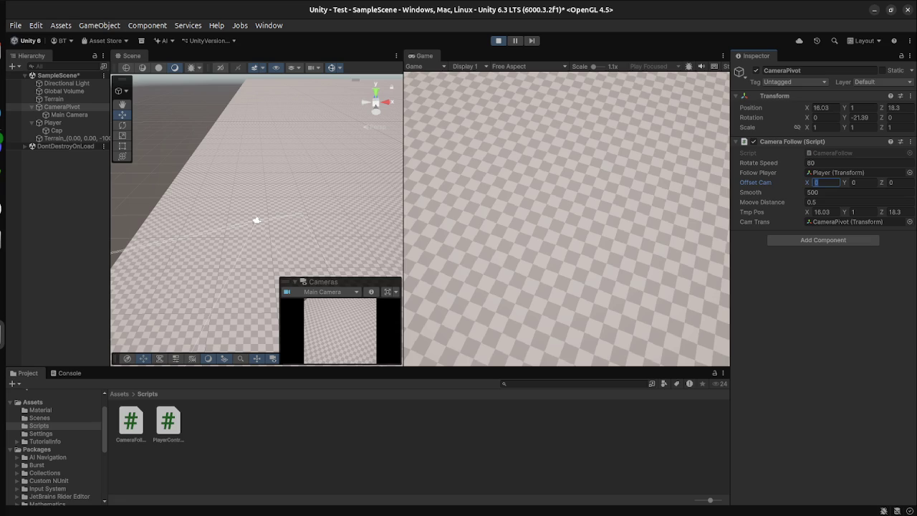
text(-16.23)
click(863, 182)
text(-18.2)
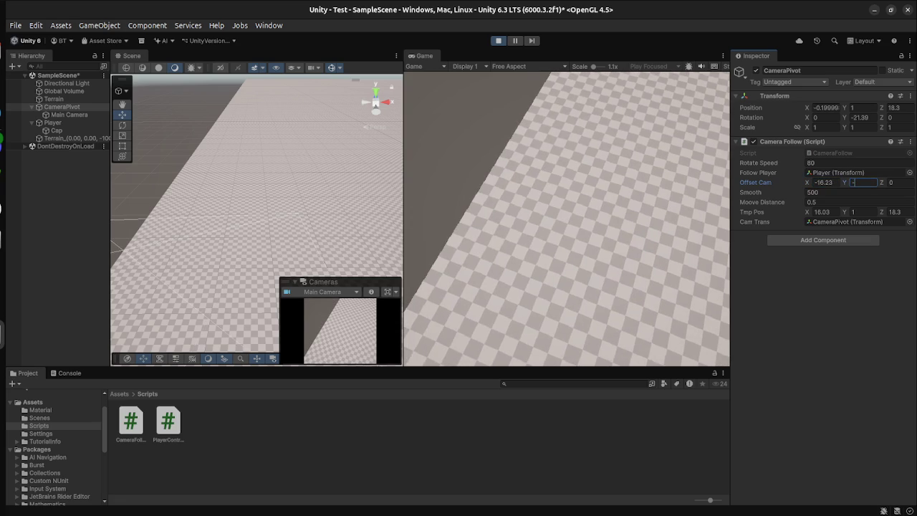
click(895, 182)
text(-1)
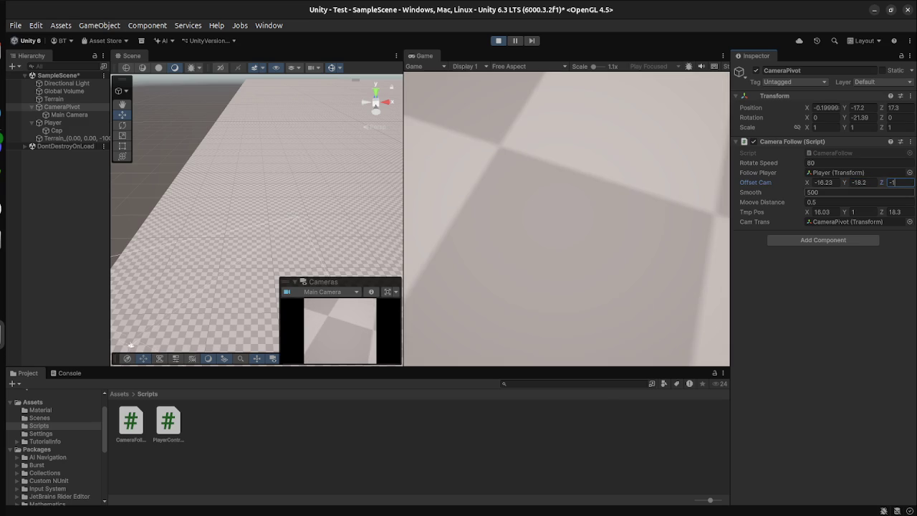
text(1.88)
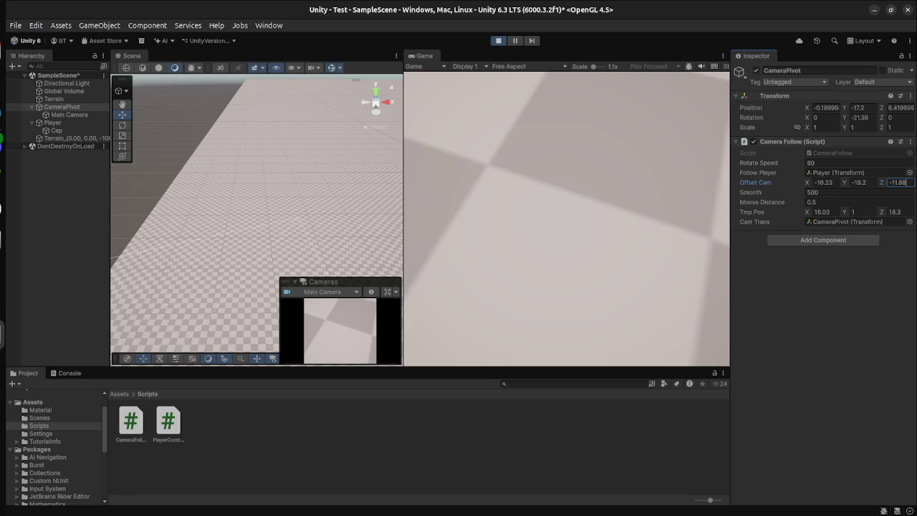
- Set CameraPivot's rotation to Y 0 and X -83
click(860, 117)
text(0)
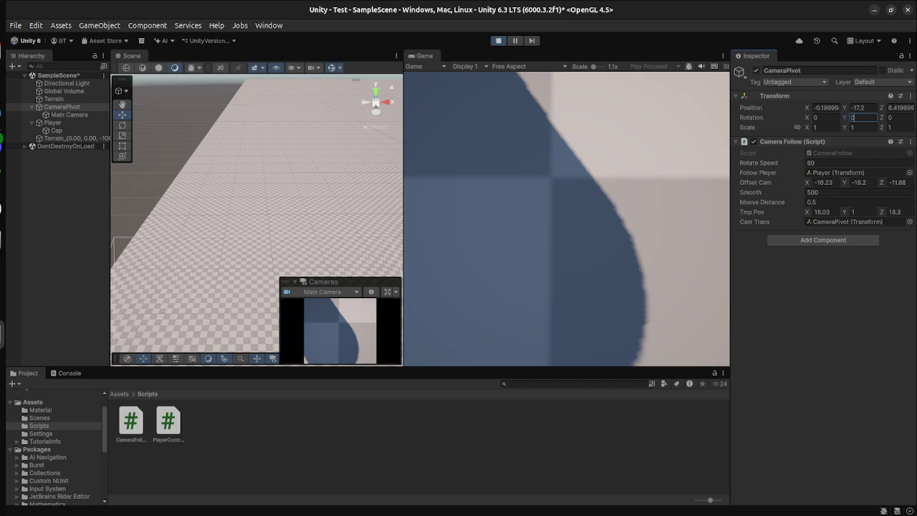
click(825, 117)
text(83)
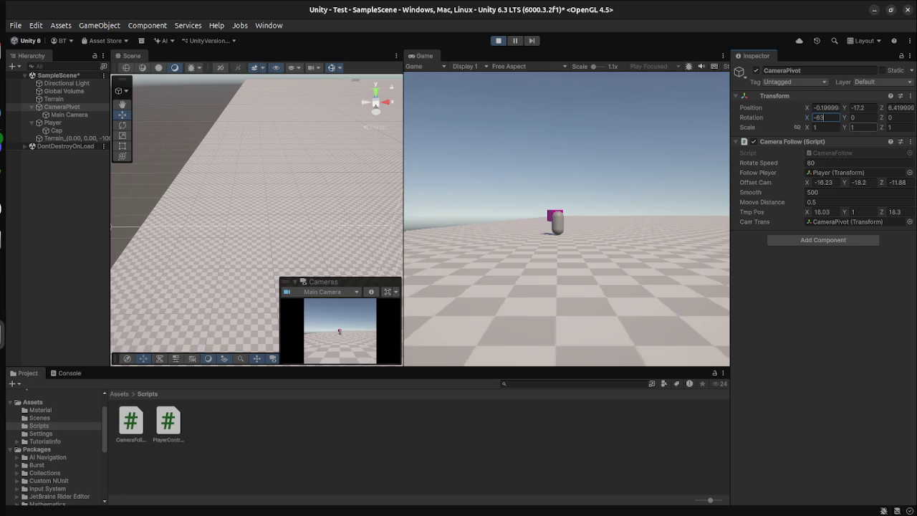
key(Tab)
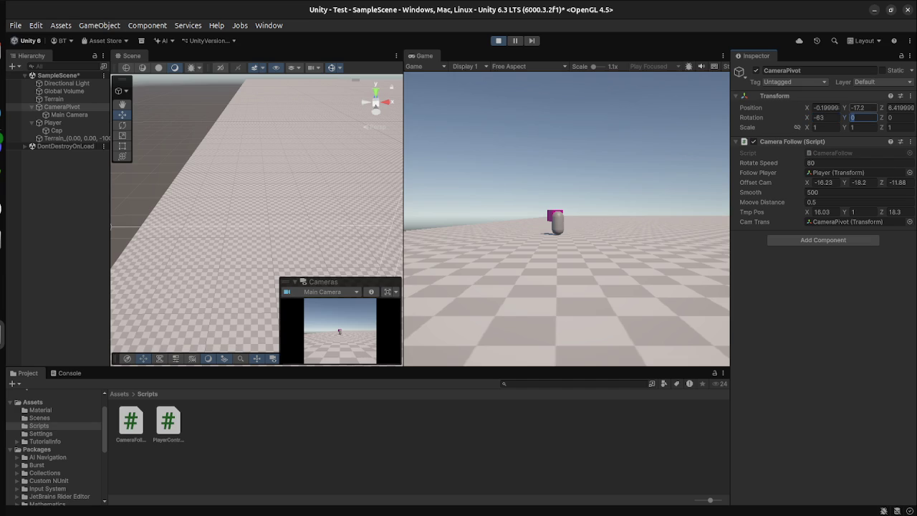
- Zero both the Offset Cam Y value and the pivot's Y rotation
click(859, 182)
text(0)
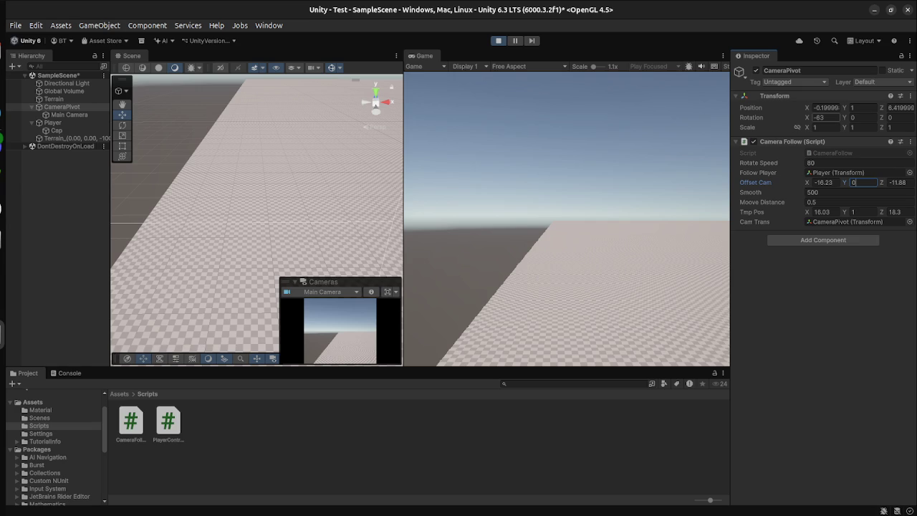
click(864, 117)
text(0.84)
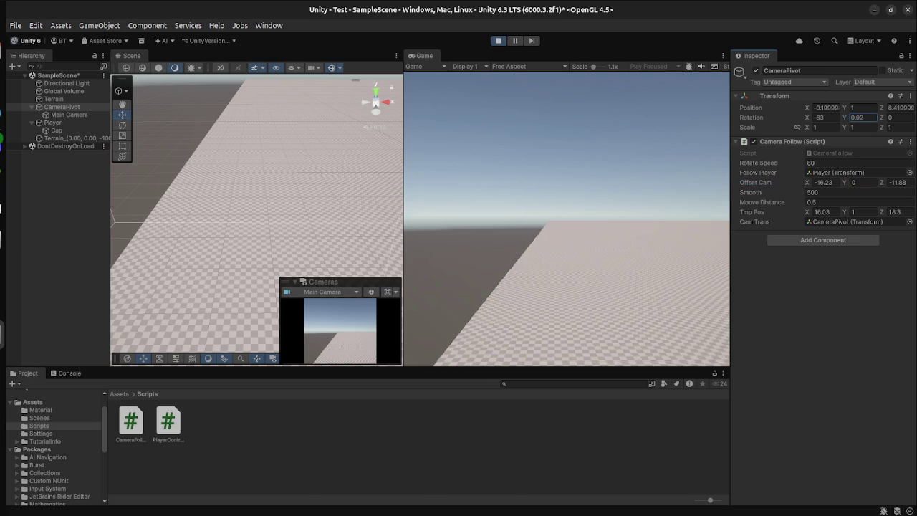
key(Return)
text(0)
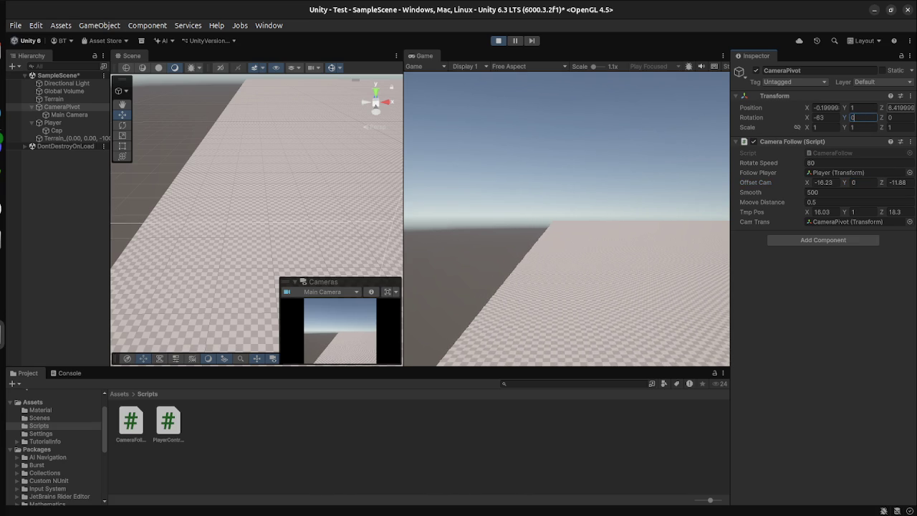
click(864, 182)
text(-0.08)
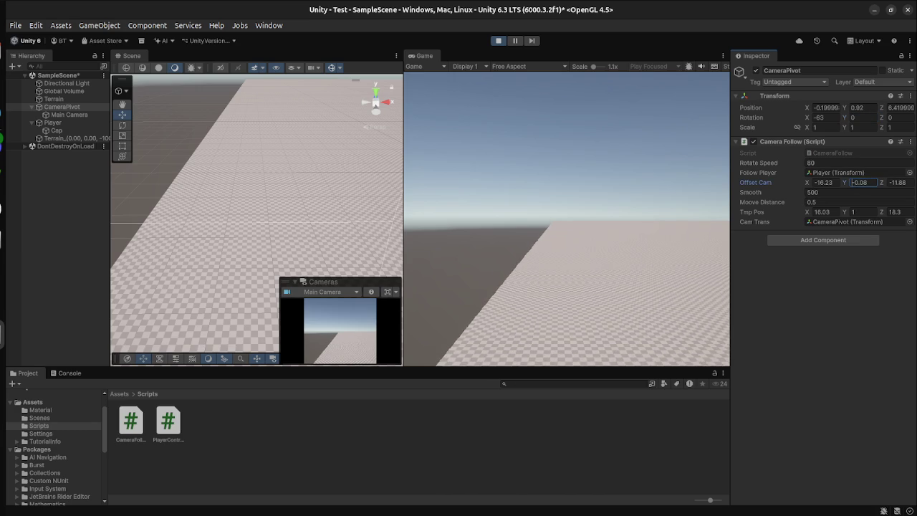
key(ctrl+a)
text(0)
- Adjust Scale Y and bring the pivot's Z rotation to -1.01
click(857, 127)
text(0.07)
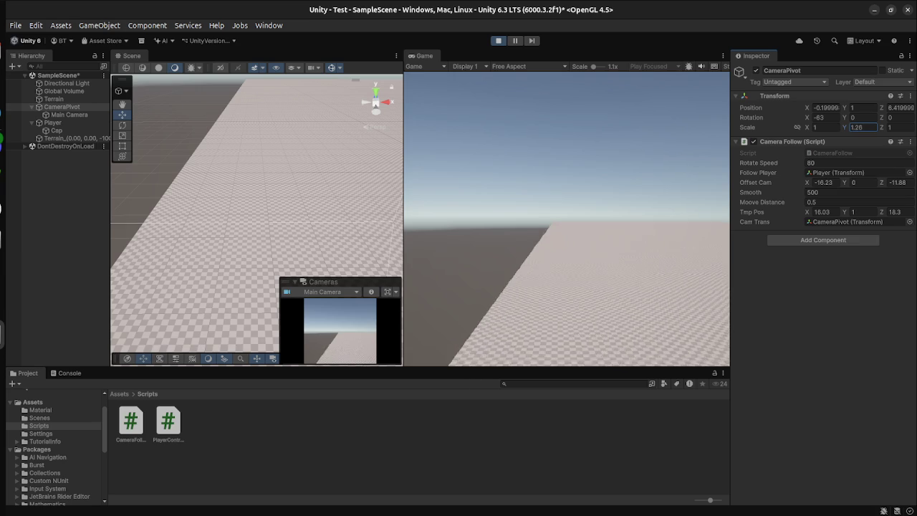
click(897, 117)
text(-0.86)
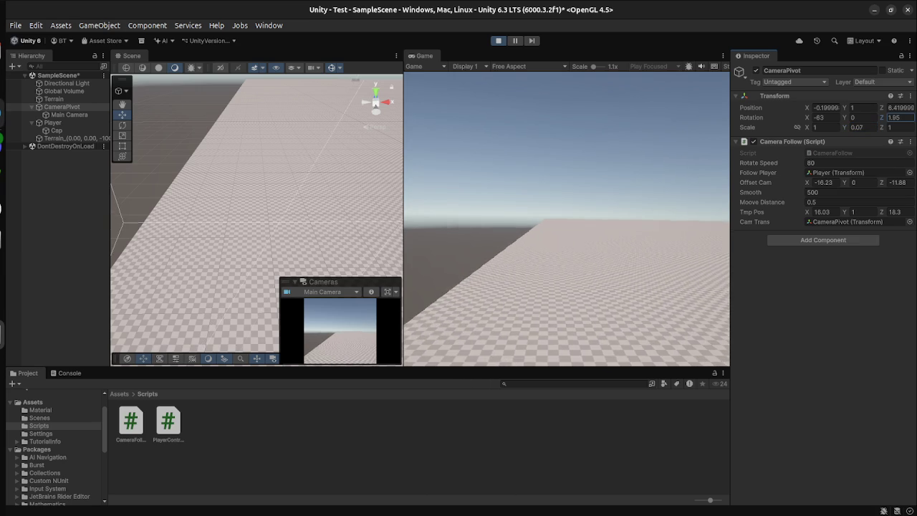
drag(882, 117, 871, 117)
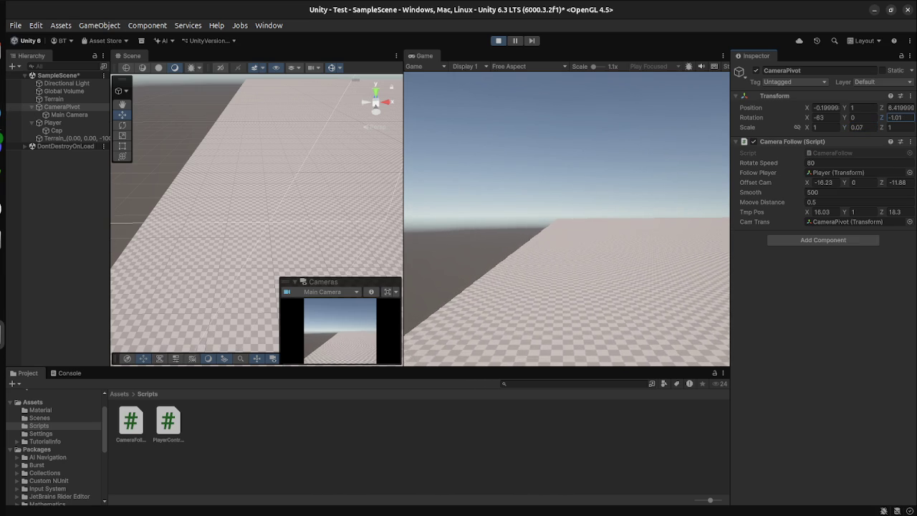
- Restore Scale Y to 1 and enter -10.2 for Offset Cam X
click(826, 107)
click(901, 107)
click(864, 127)
text(1)
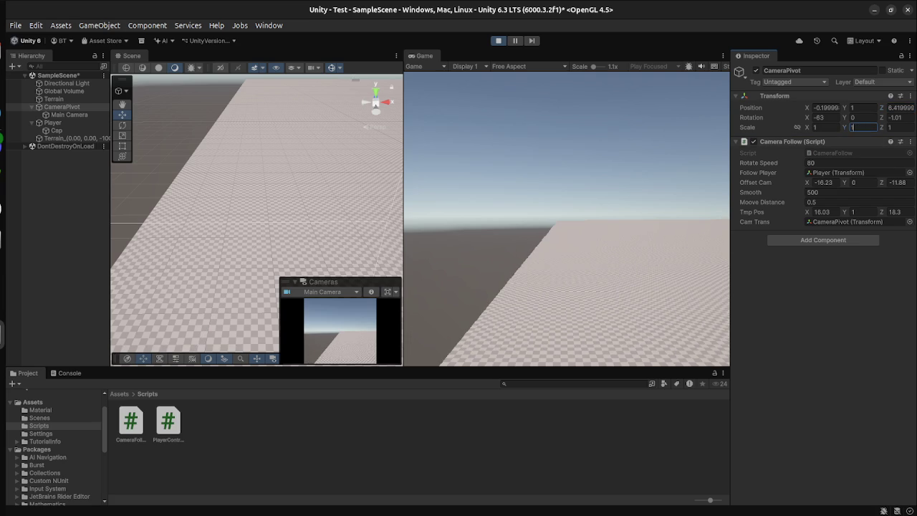
key(Return)
text(-10.2)
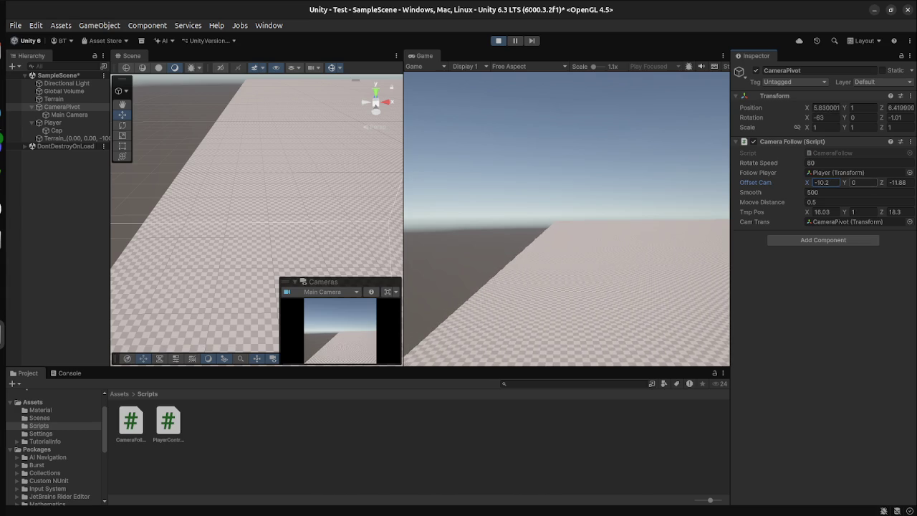
- Try Offset Cam Y values -8.85, -10.92, -6.2, settling on Y -12.42 and Z -17.2
key(Tab)
text(-8.85)
key(BackSpace)
key(BackSpace)
key(BackSpace)
text(-10.92)
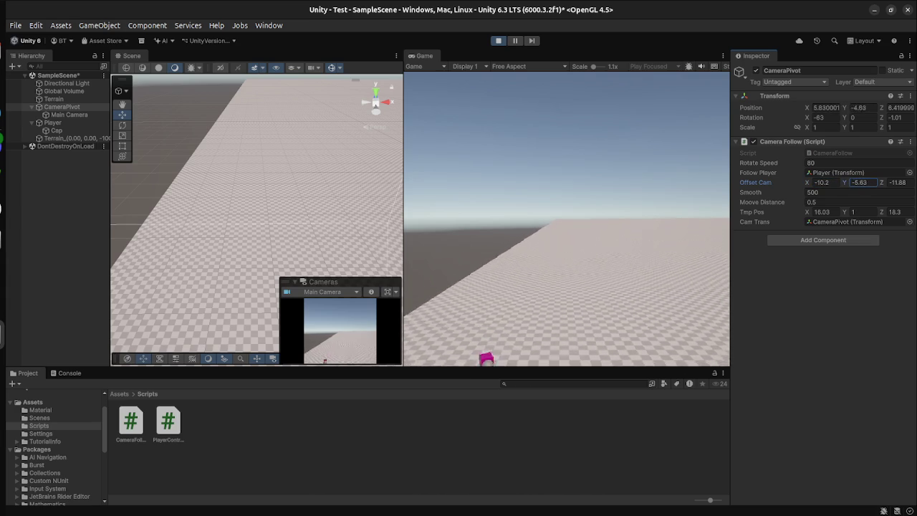
key(BackSpace)
key(BackSpace)
key(BackSpace)
text(-6.2)
key(BackSpace)
key(BackSpace)
key(BackSpace)
text(-12.42)
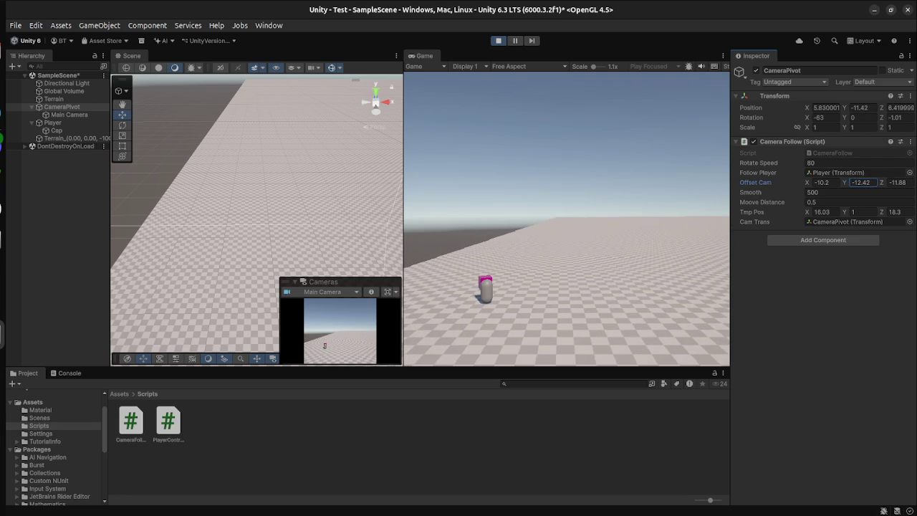
text(-17.2)
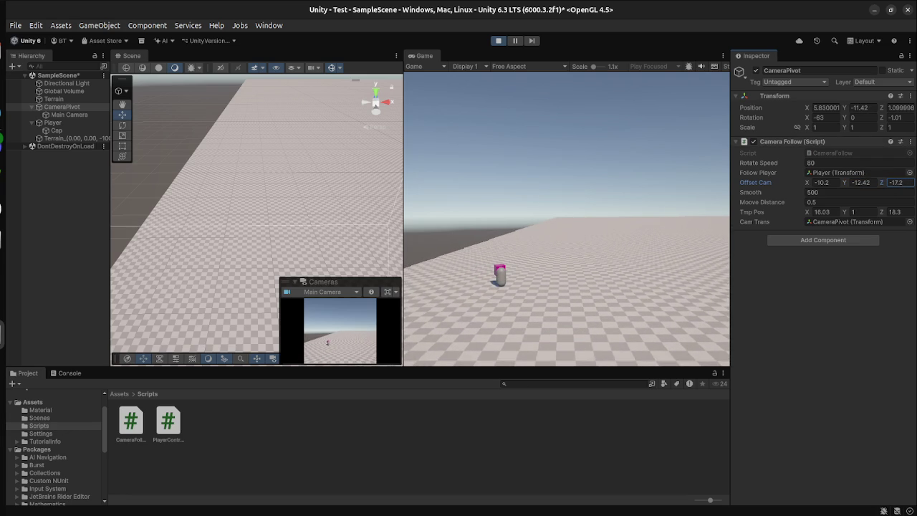
key(Return)
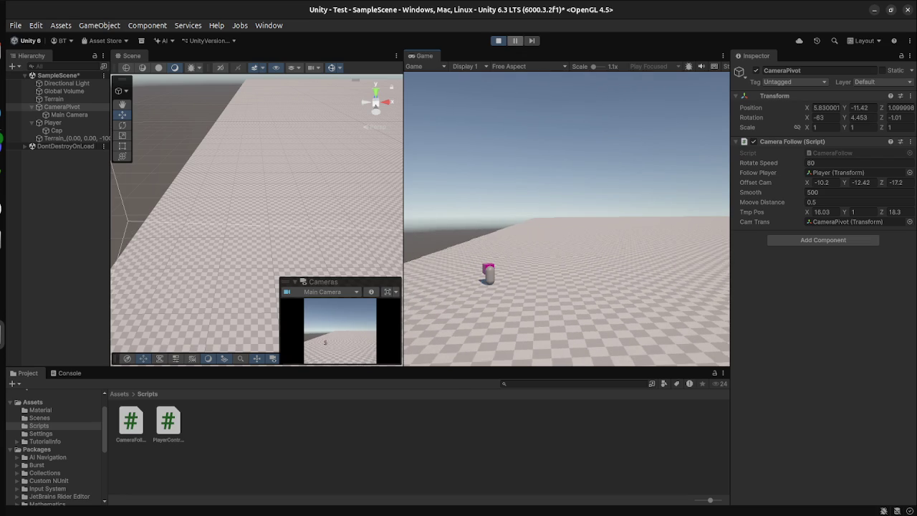
- Try X rotations -80.02, -57.56 and -23.7, settling on -21.58
click(823, 116)
text(-80.02)
key(BackSpace)
key(BackSpace)
key(BackSpace)
text(-57.56)
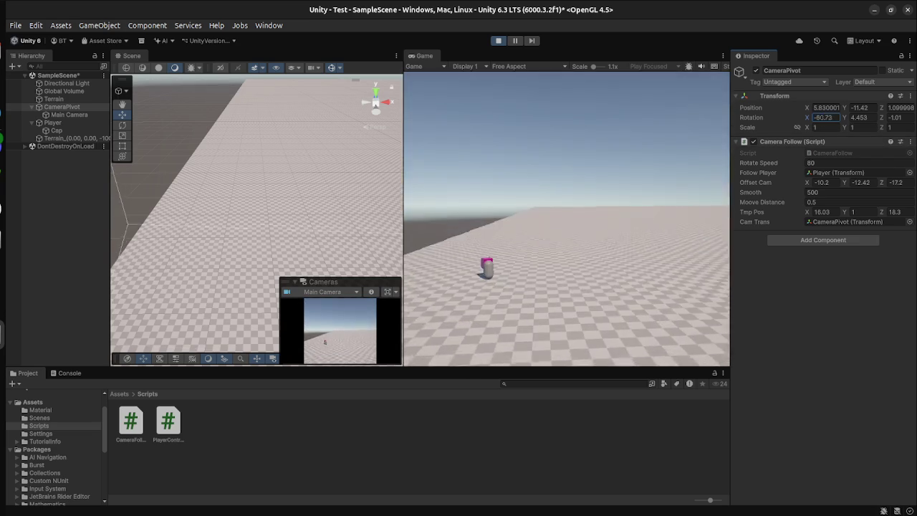
key(BackSpace)
key(BackSpace)
key(BackSpace)
text(-23.7)
text(-21.58)
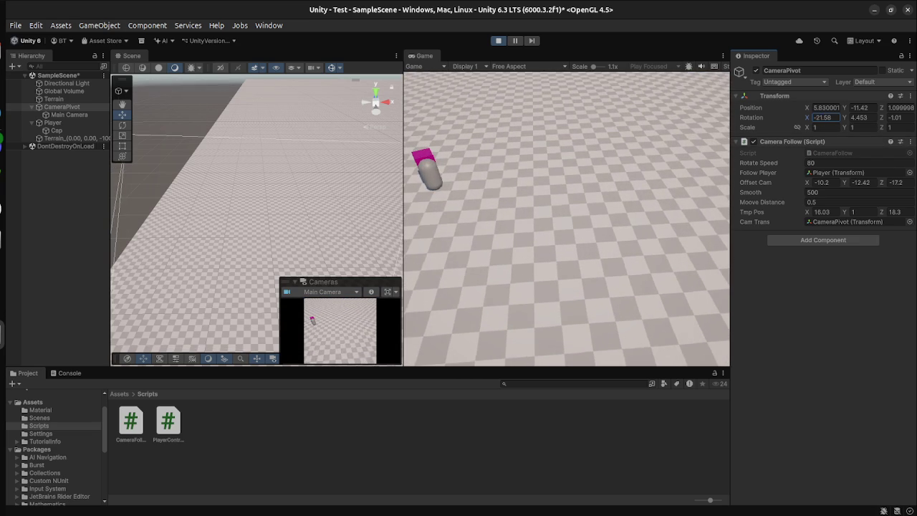
key(Return)
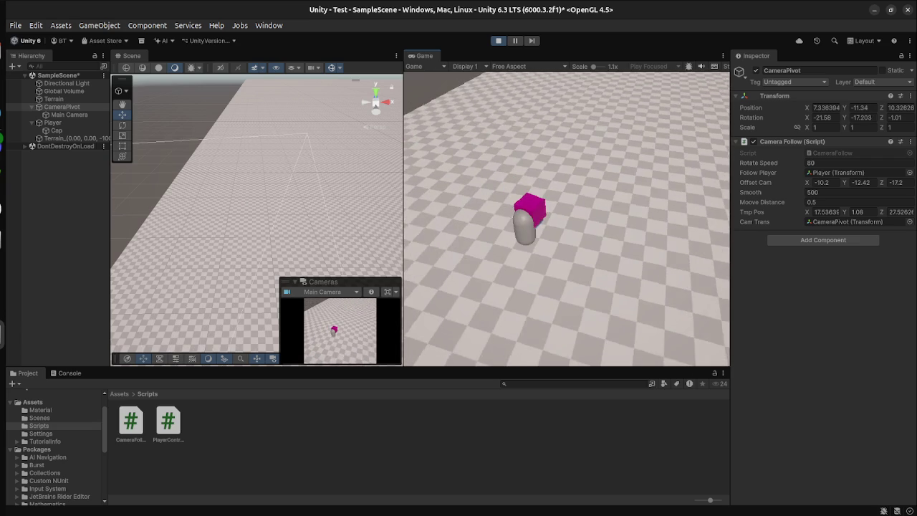
- Swing the camera around the capsule with the W key a few times
key(w)
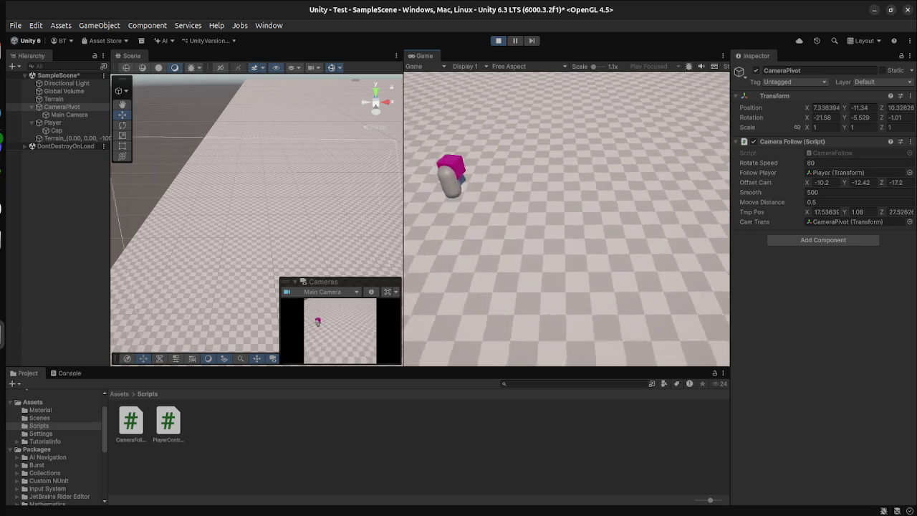
key(w)
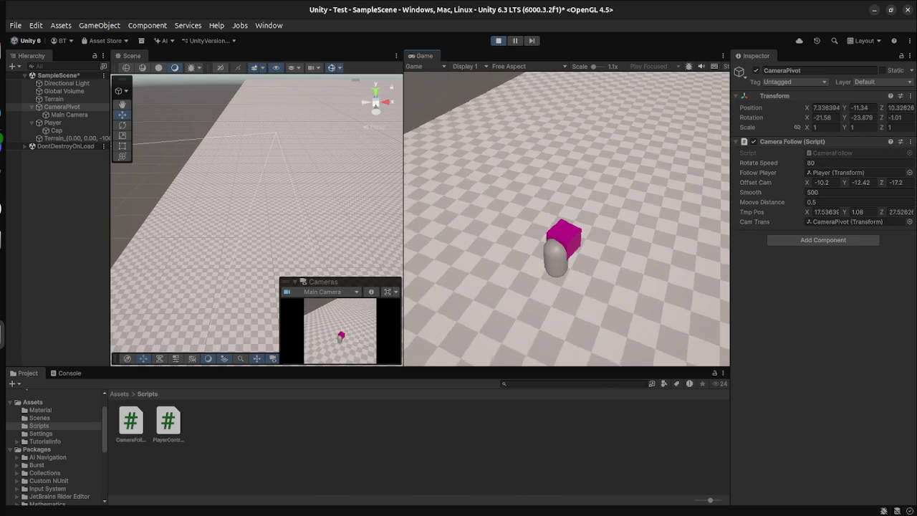
key(w)
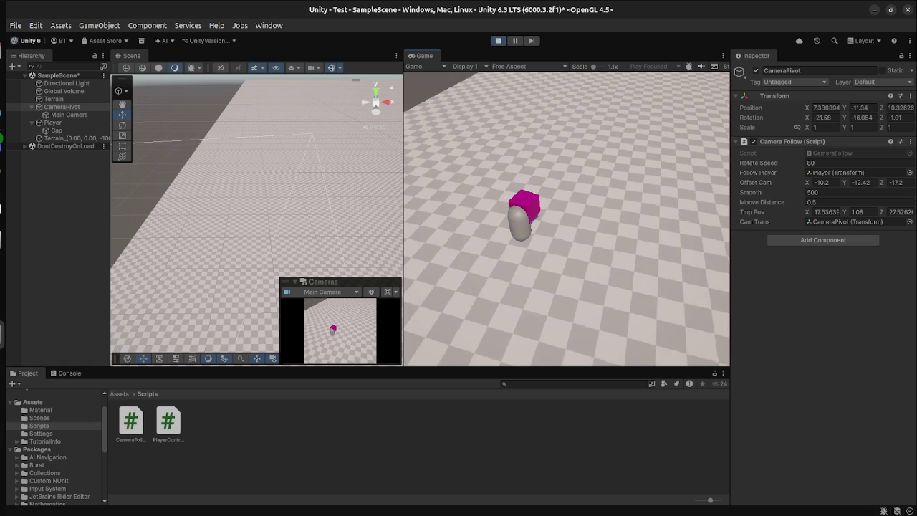
- Swing the camera with S and W, then set the pivot's Z rotation to 24.8
key(s)
key(w)
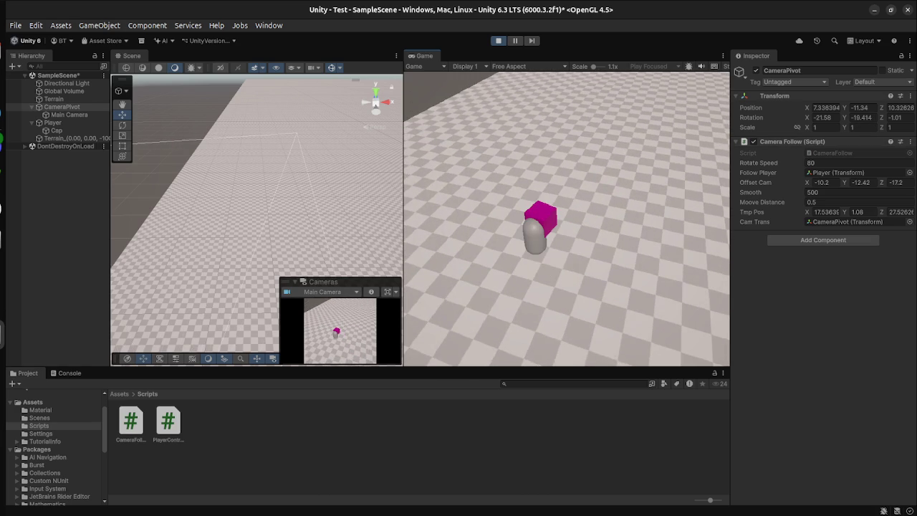
click(899, 117)
text(9.5)
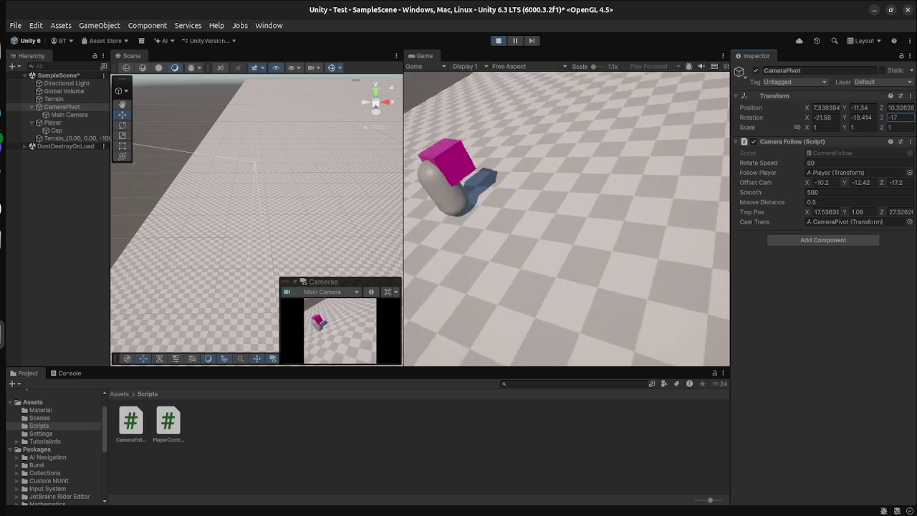
key(BackSpace)
key(BackSpace)
key(BackSpace)
text(24.8)
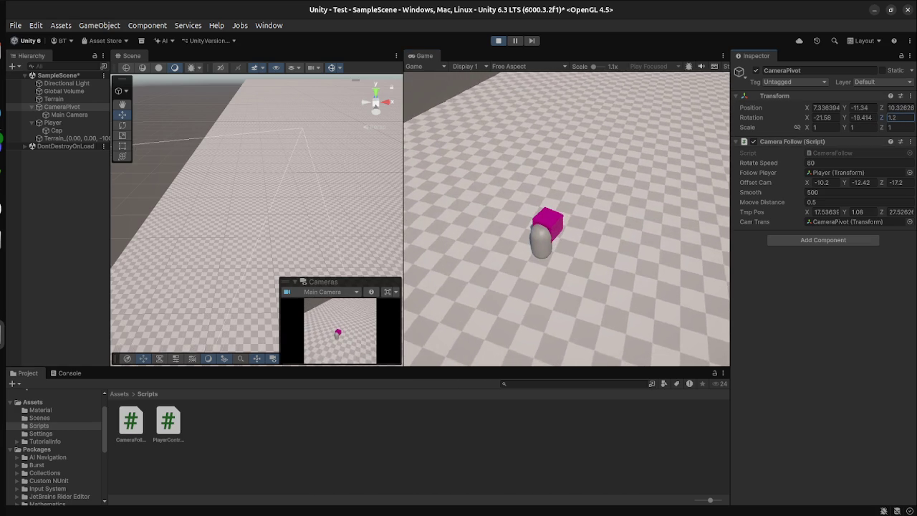
key(Return)
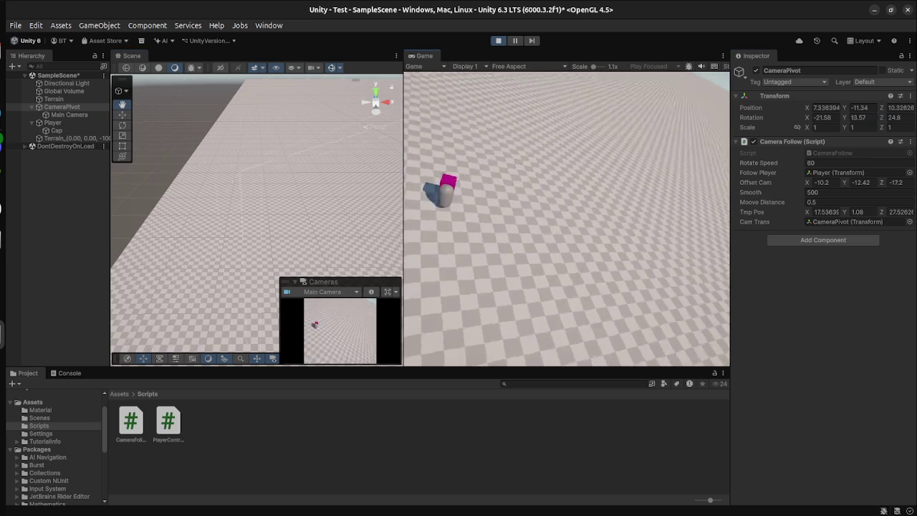
- Try Z rotation 19.28, then 67.5
click(899, 117)
text(19.28)
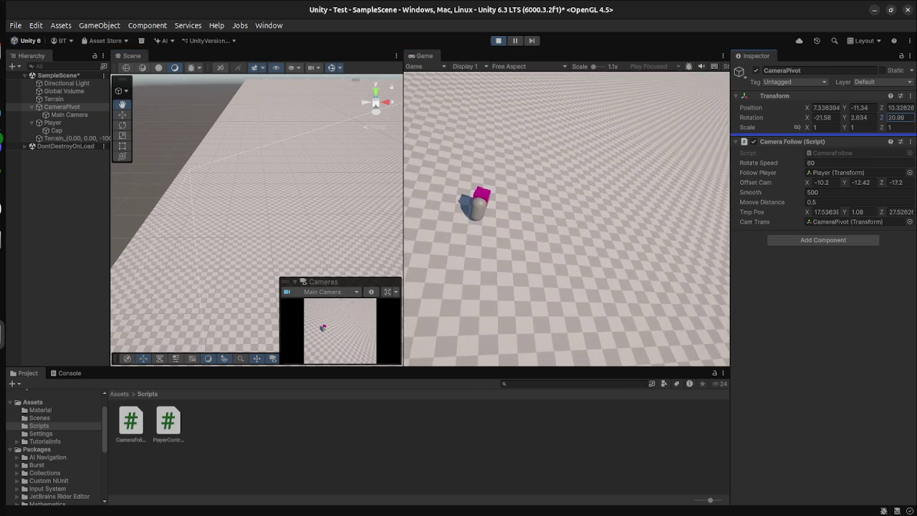
key(Return)
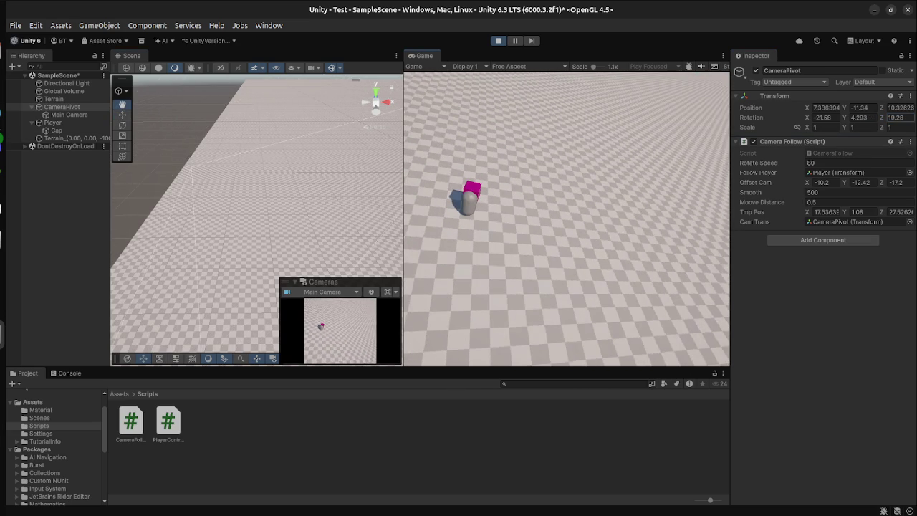
click(899, 117)
text(67.5)
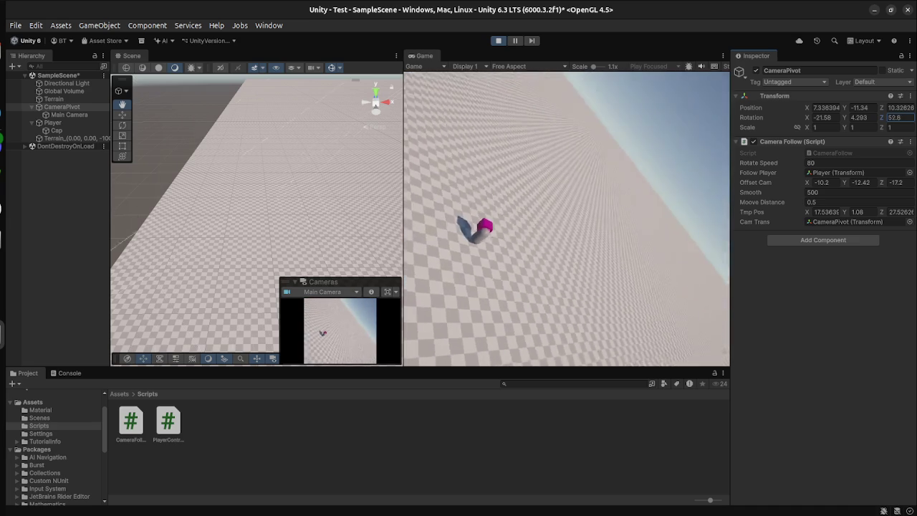
key(Return)
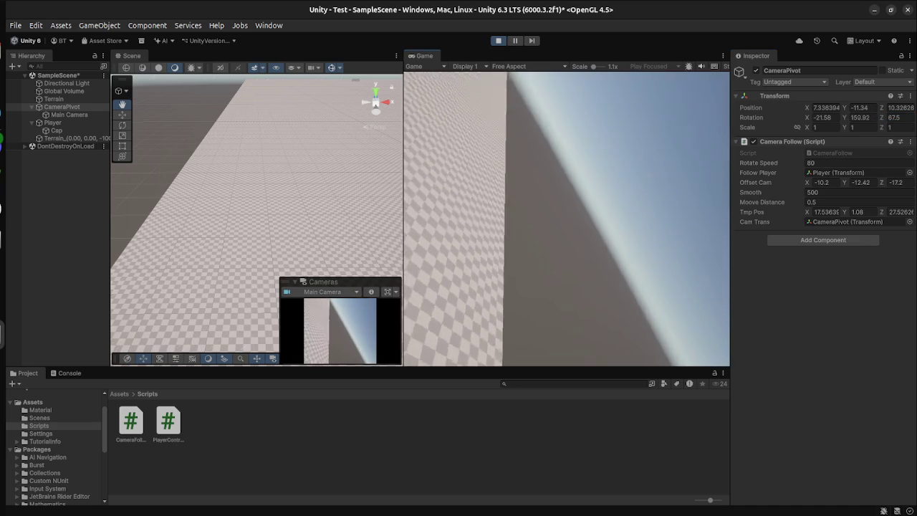
- Try several X rotations, settling on -36.9
click(824, 117)
text(-22.7-81.6)
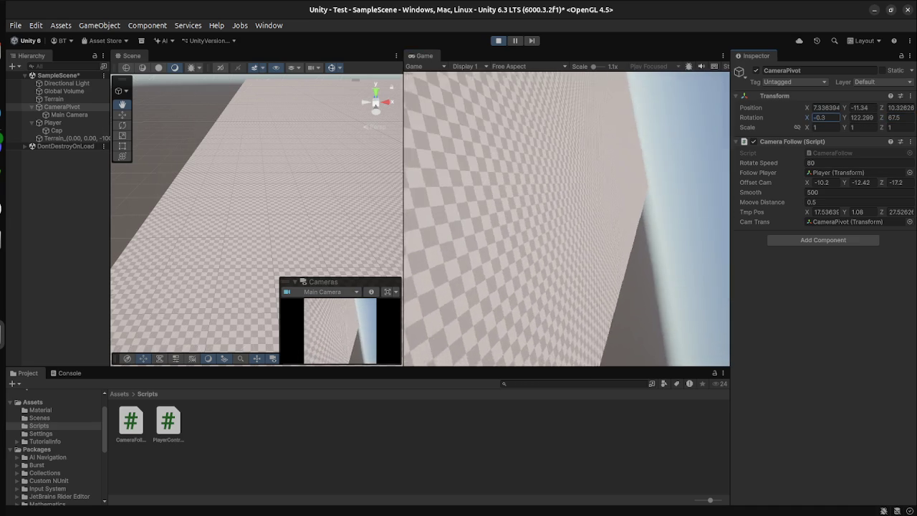
text(-43.9)
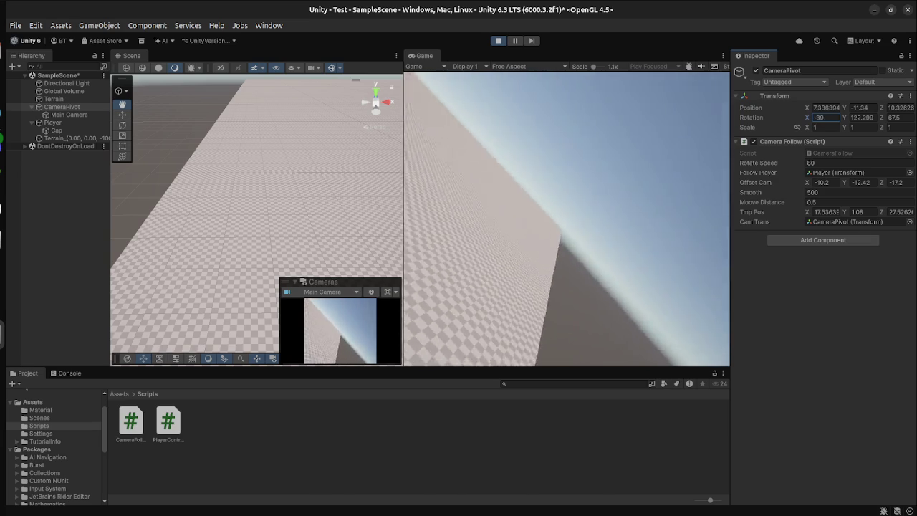
text(-36.9)
key(Return)
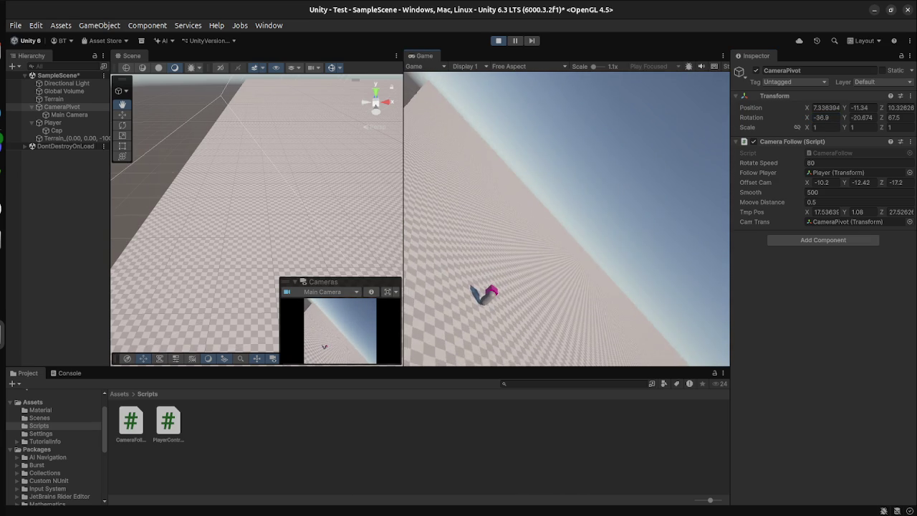
- Set Y rotation -17.2 and X -83.1, then stop Play and minimize Unity
click(860, 117)
text(-7.4)
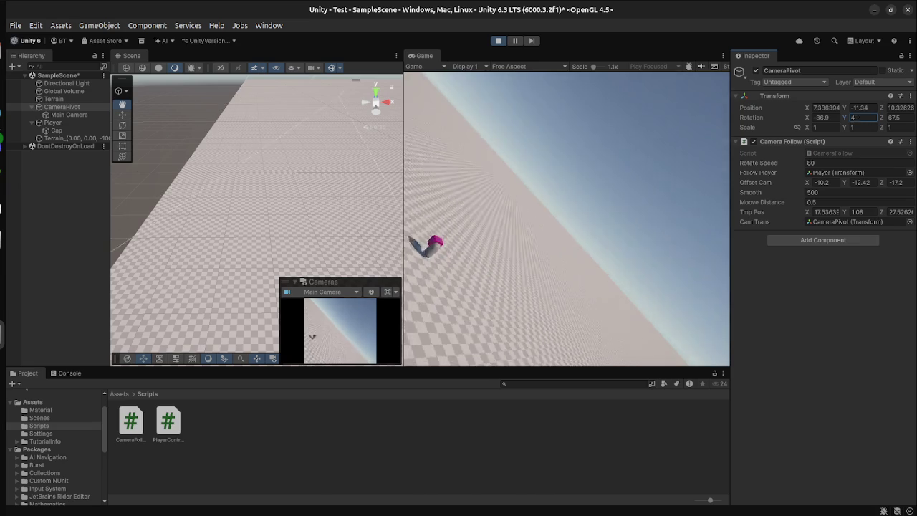
key(ctrl+a)
text(-17.2)
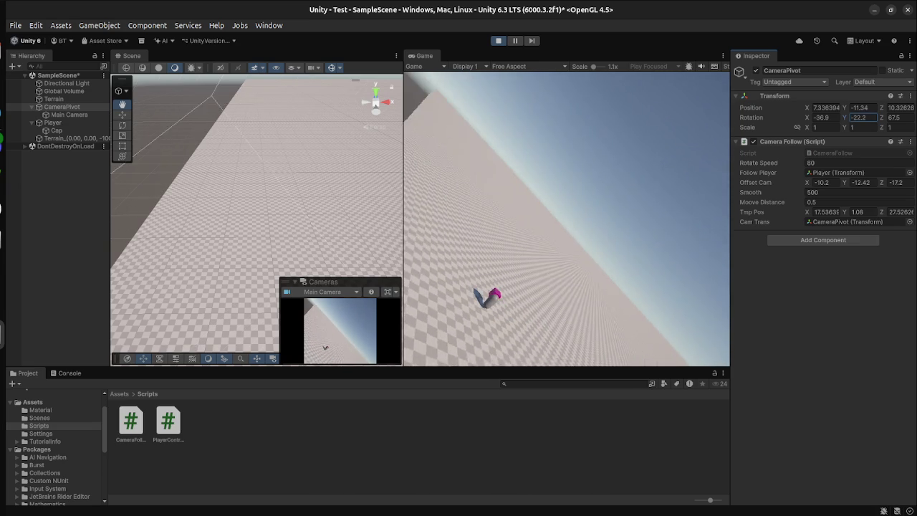
click(824, 117)
text(-83.1)
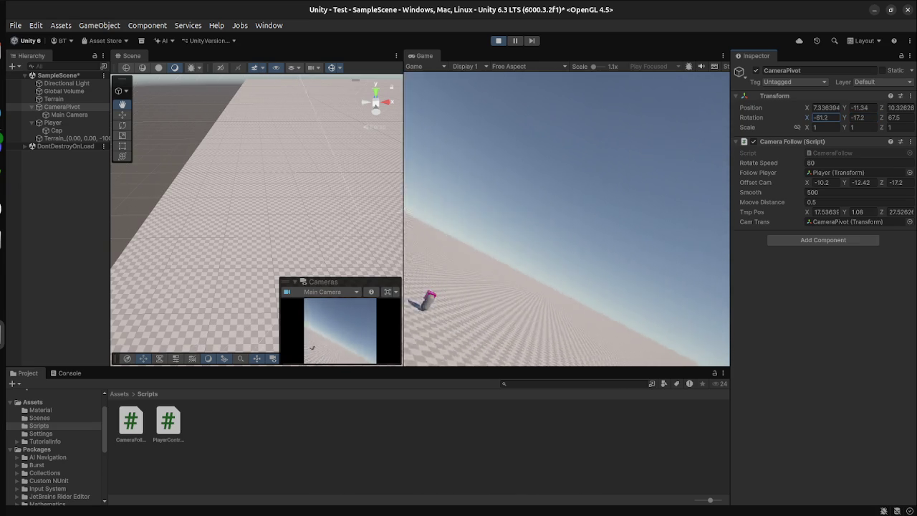
key(Return)
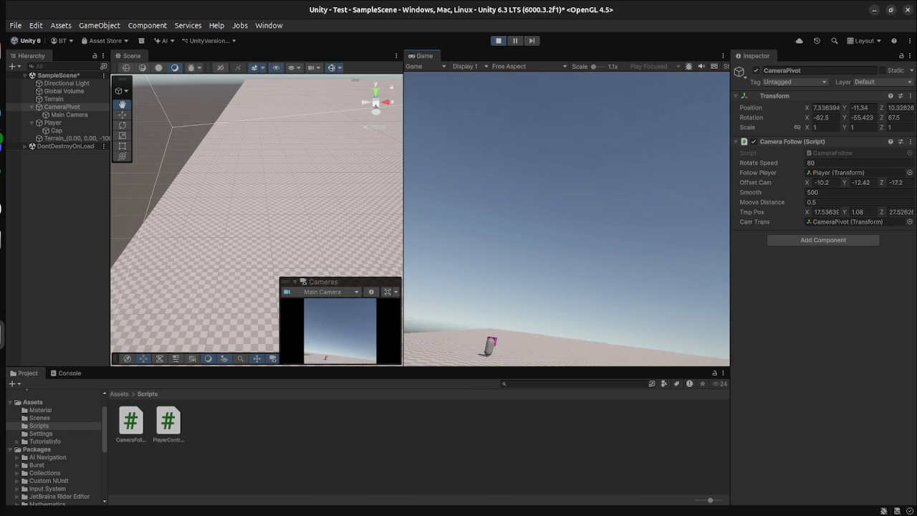
click(498, 40)
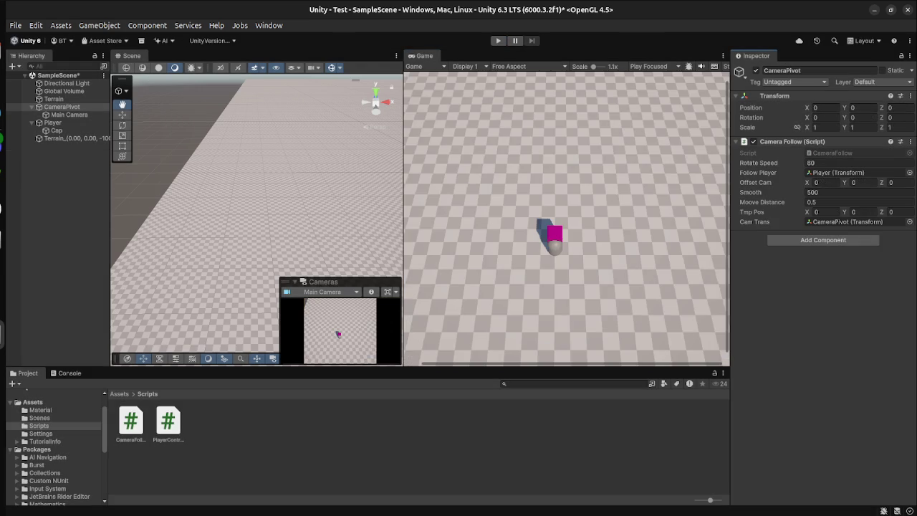
click(874, 9)
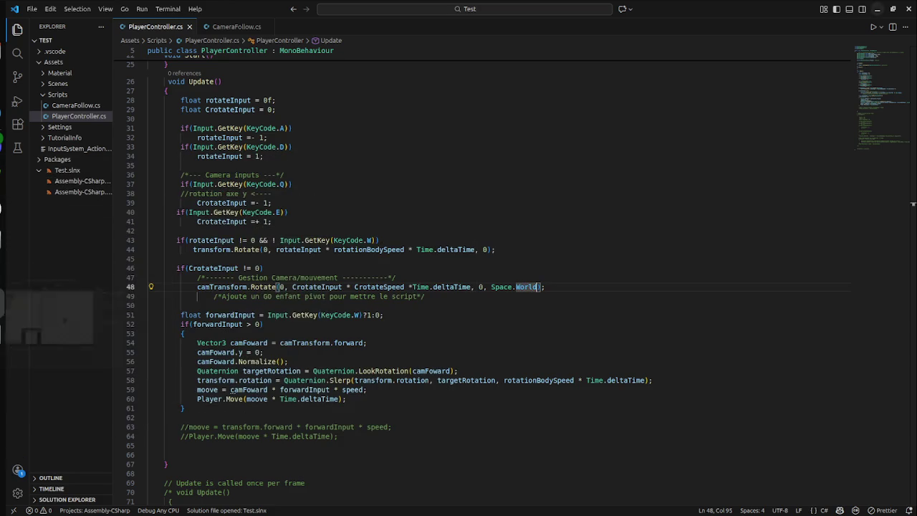
scroll(494, 287, down, 5)
scroll(459, 286, up, 7)
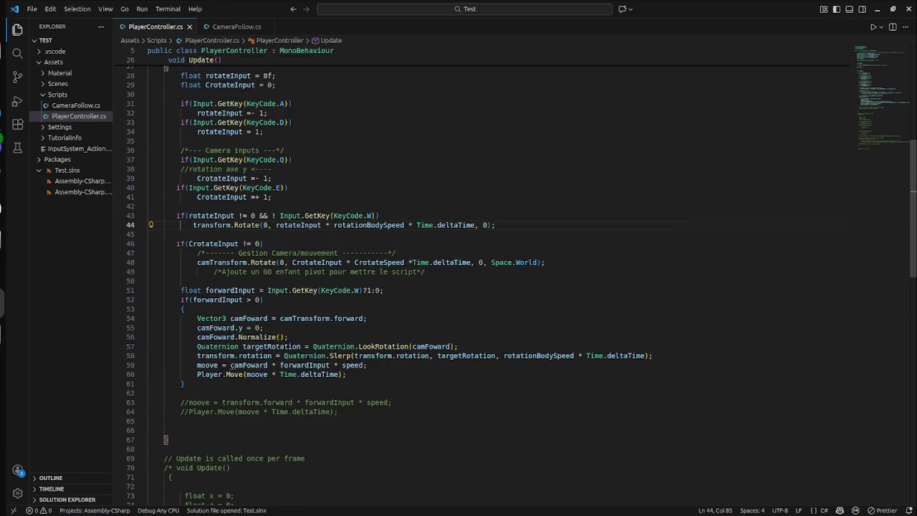
scroll(458, 287, down, 4)
click(425, 247)
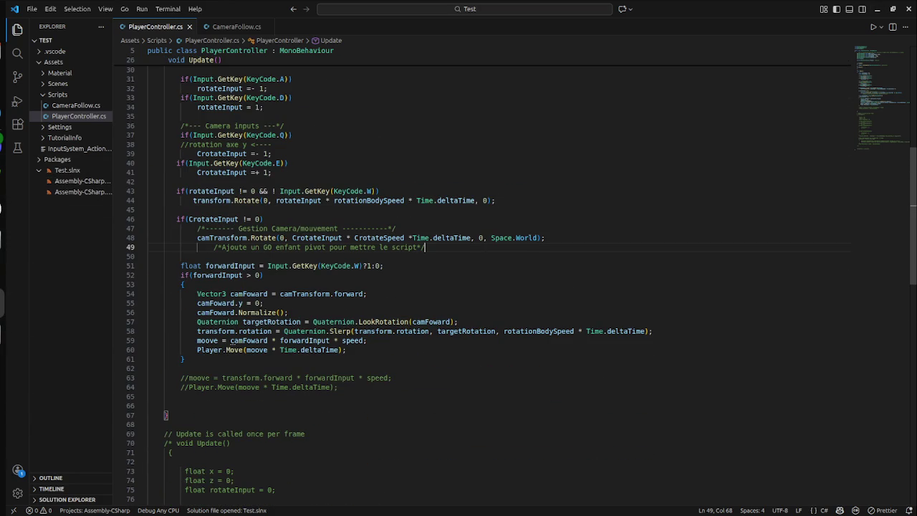
click(151, 396)
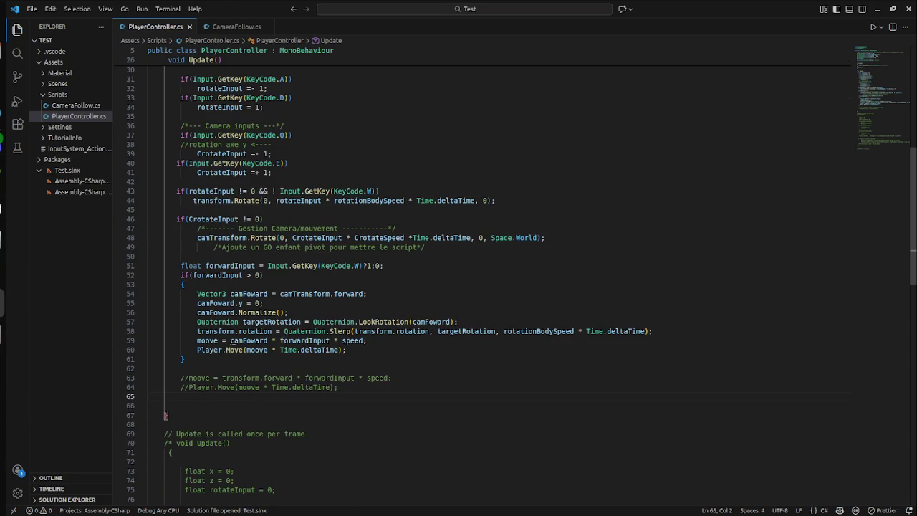
key(Tab)
text(/*)
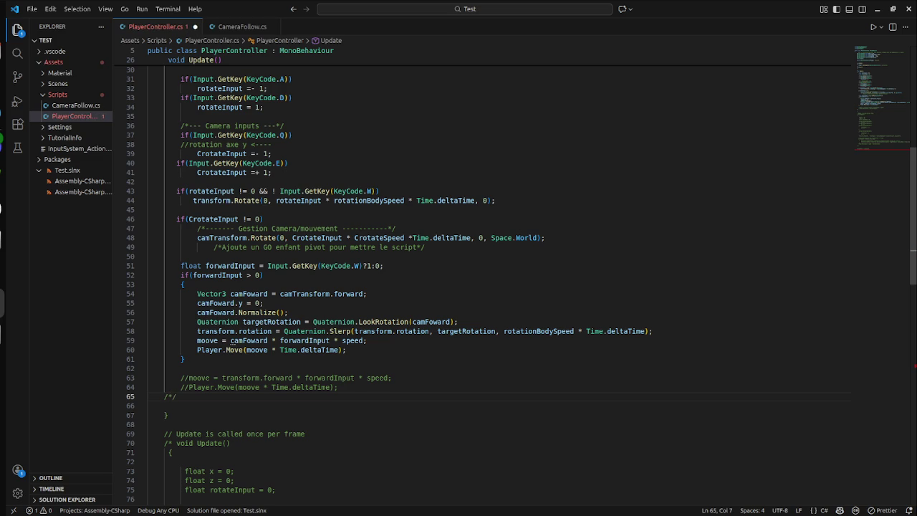
text(*)
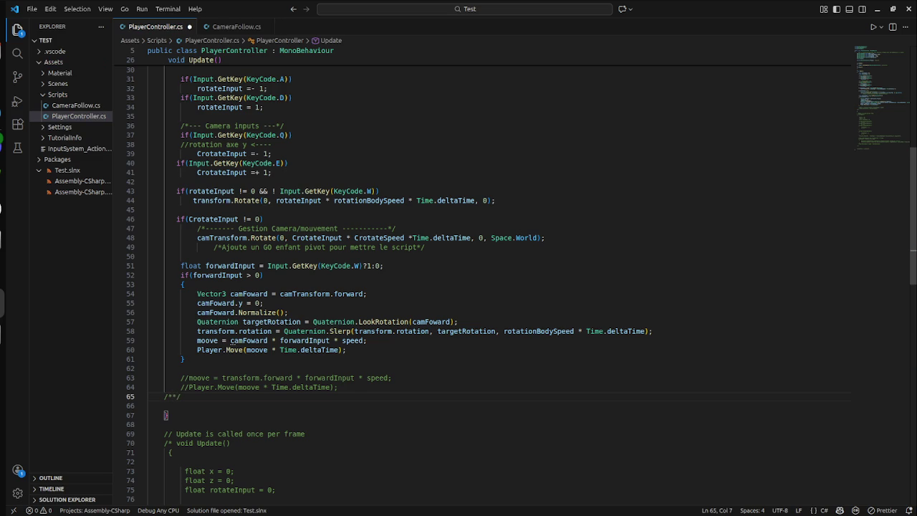
key(BackSpace)
key(BackSpace)
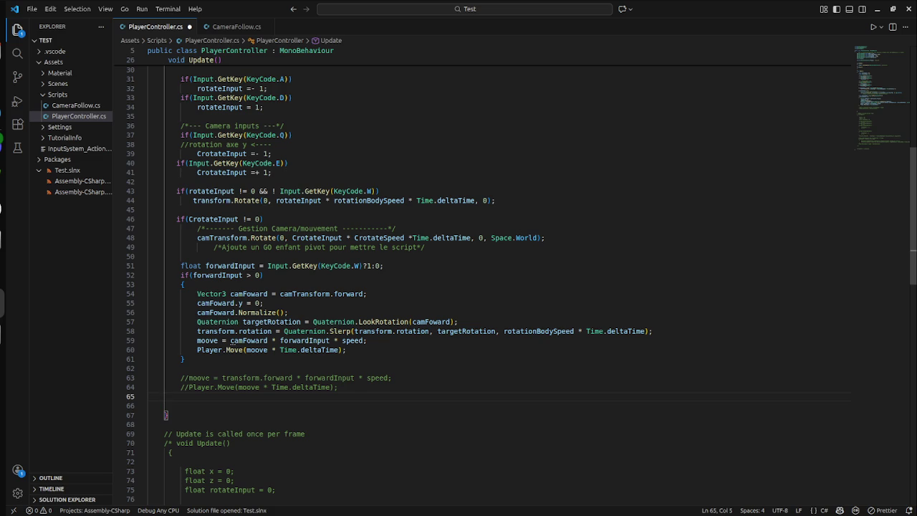
- Search YouTube in Firefox for 'foxhole trench warfare'
key(super)
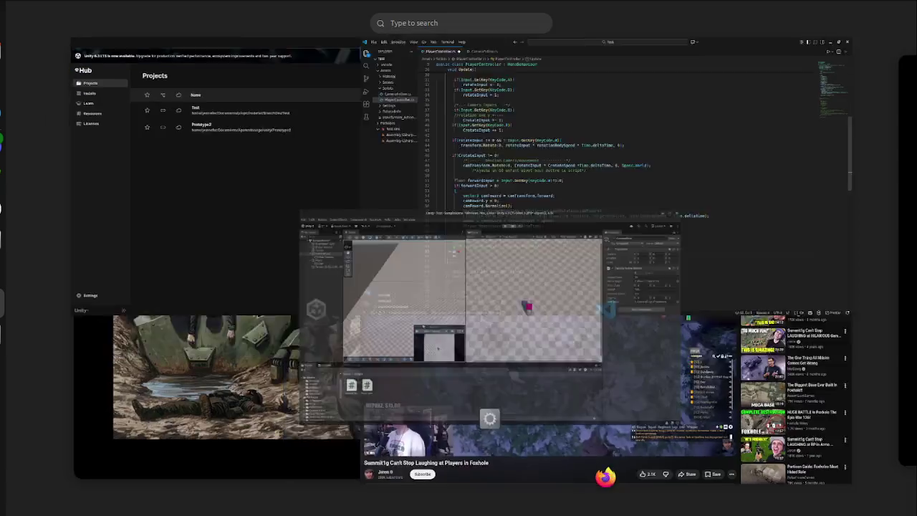
click(573, 401)
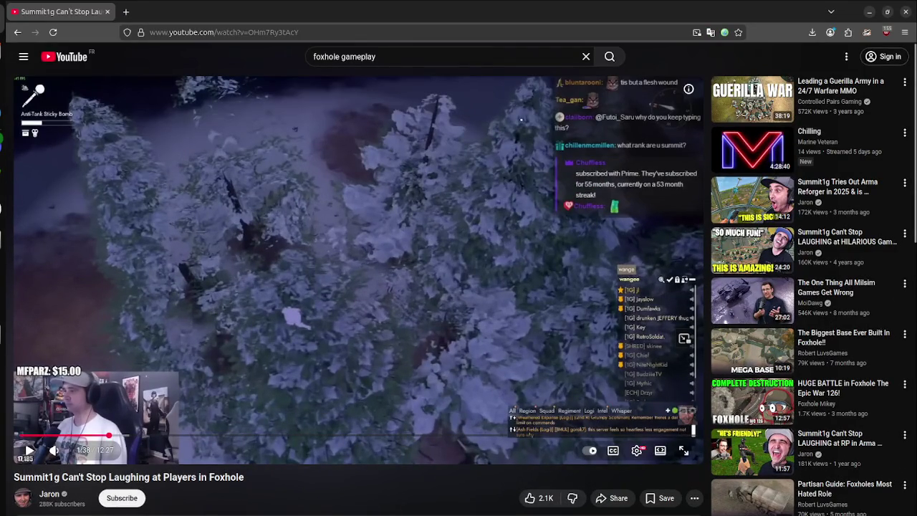
double_click(455, 51)
text(trench)
key(Down)
key(Return)
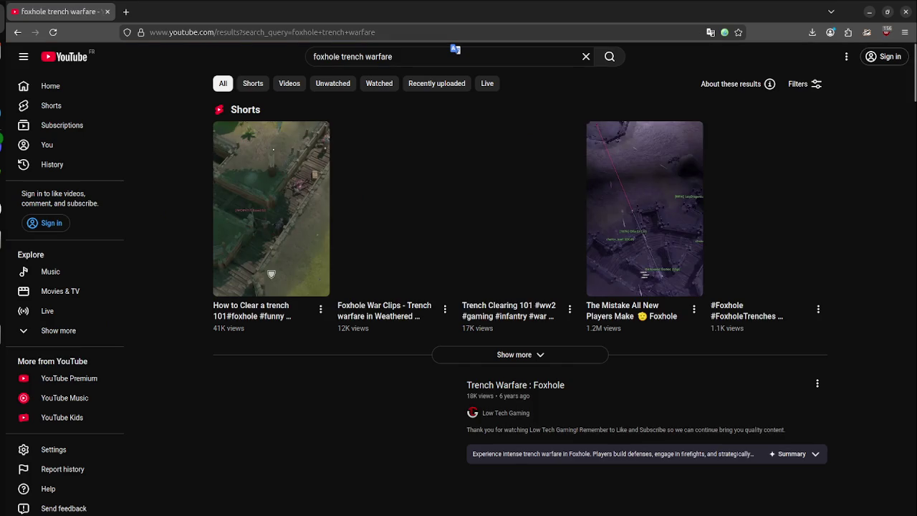
- Watch the trench-clearing Short, then switch back to the Unity editor
scroll(395, 430, down, 4)
scroll(396, 480, up, 4)
click(520, 208)
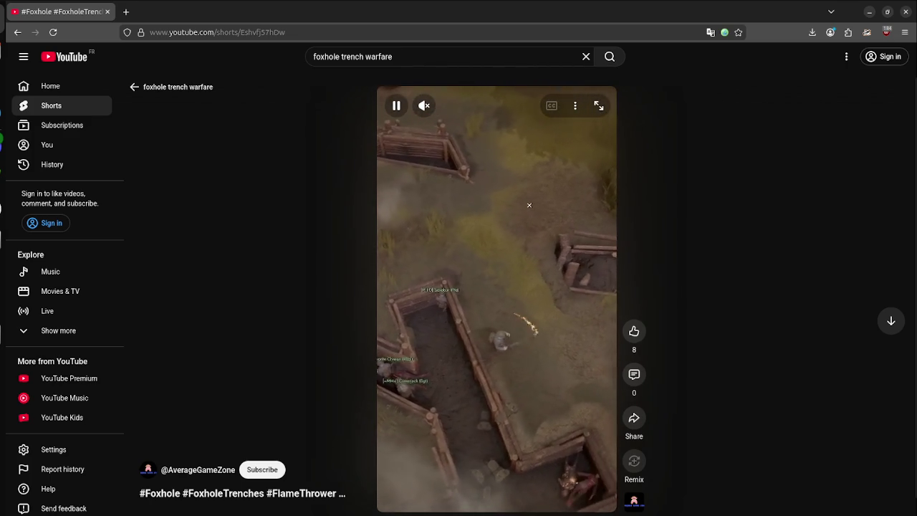
key(super)
click(287, 365)
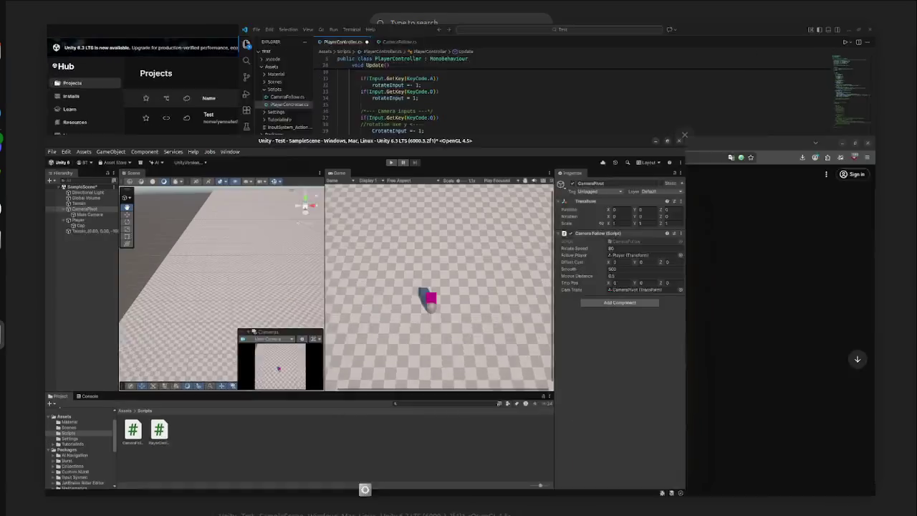
- Browse the Assets menu and the Asset Store options without running anything
click(61, 25)
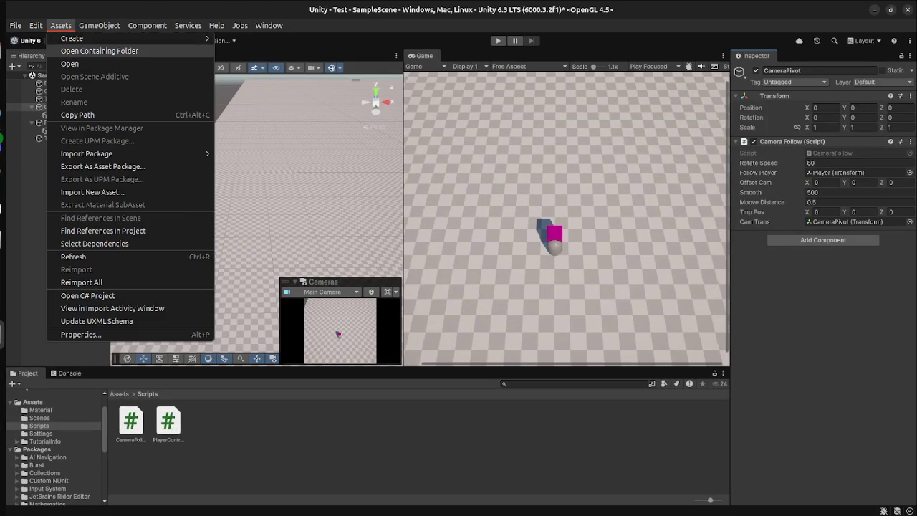
click(187, 25)
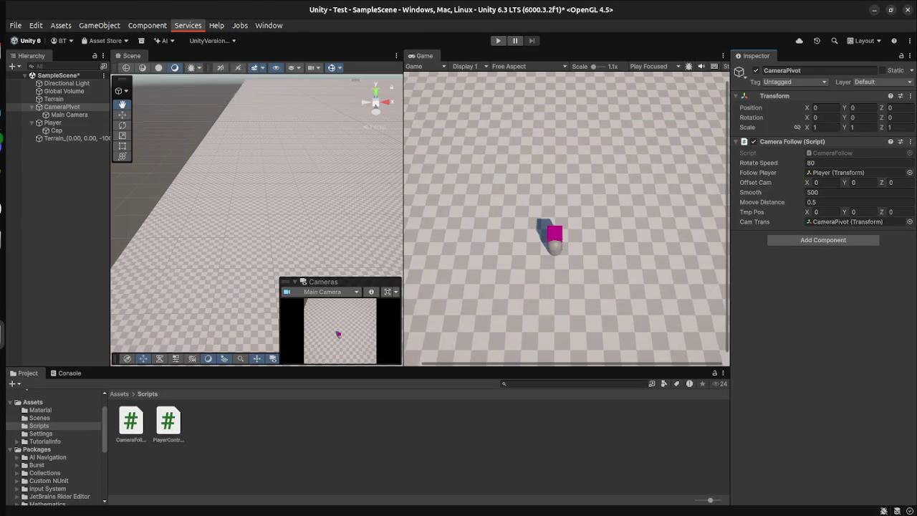
mouse_move(60, 25)
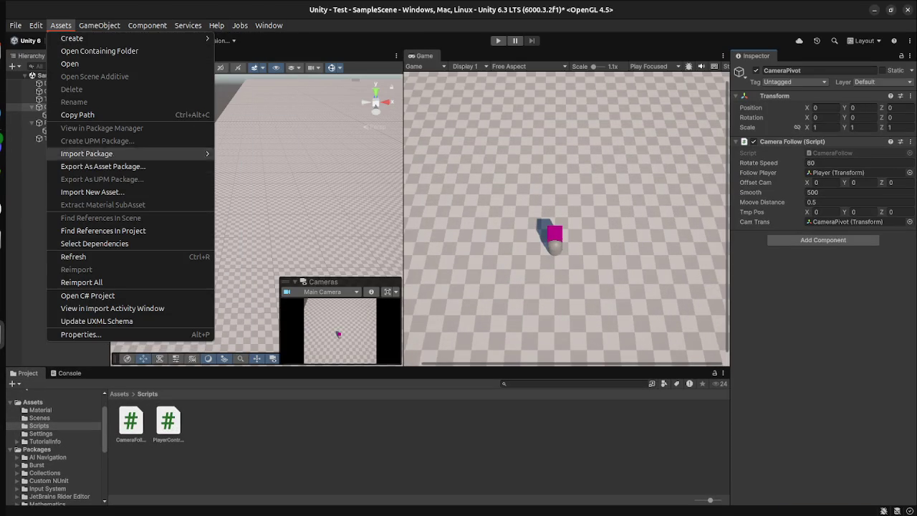
key(Escape)
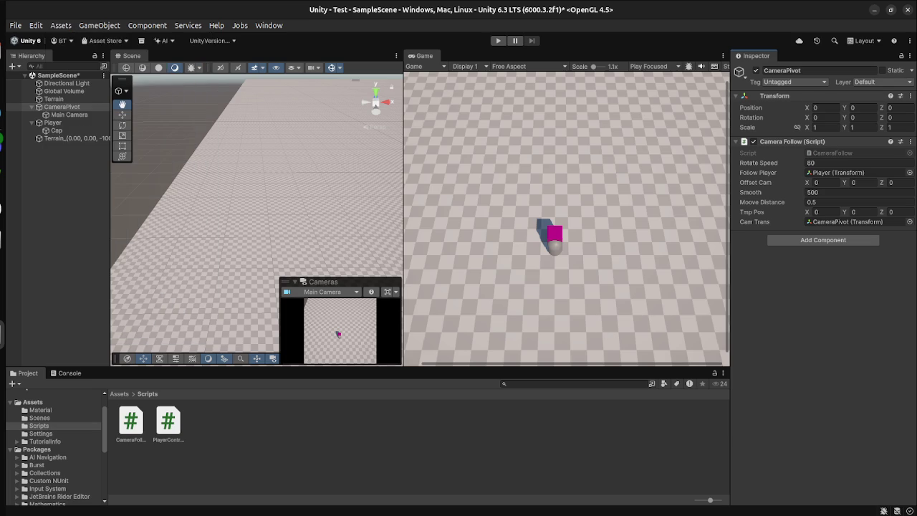
click(105, 40)
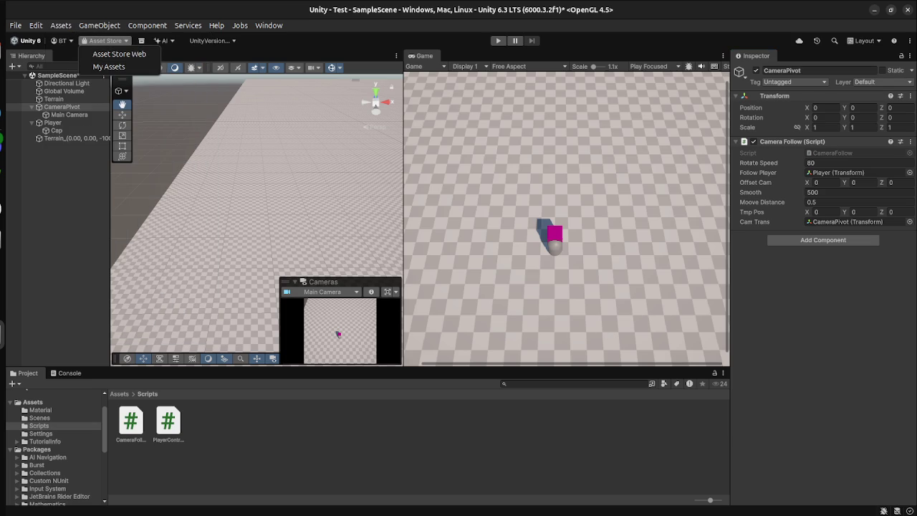
- Glance at the Unity Hub project list, then open the Package Manager in Unity
key(super)
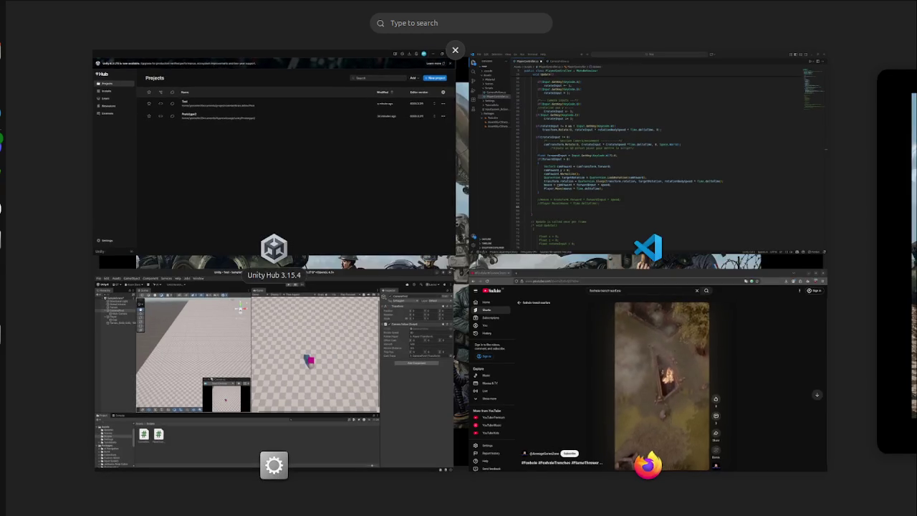
click(273, 157)
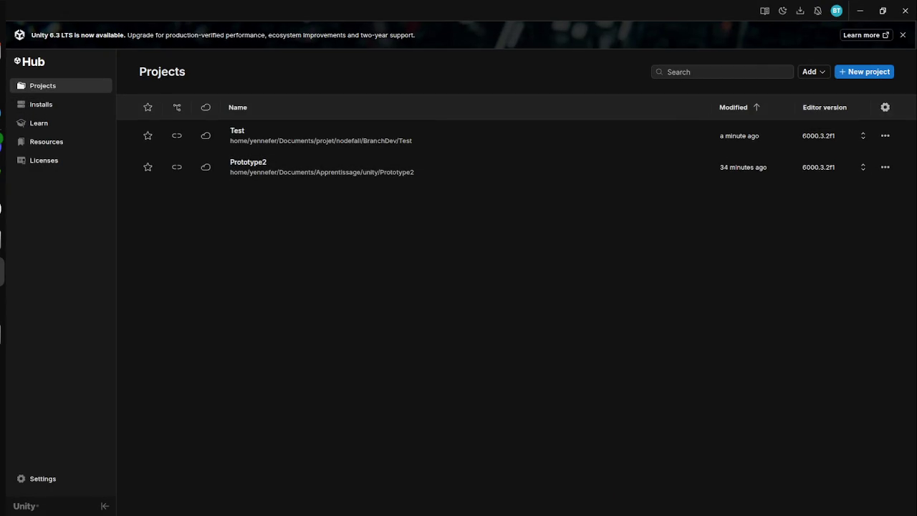
key(super)
click(272, 359)
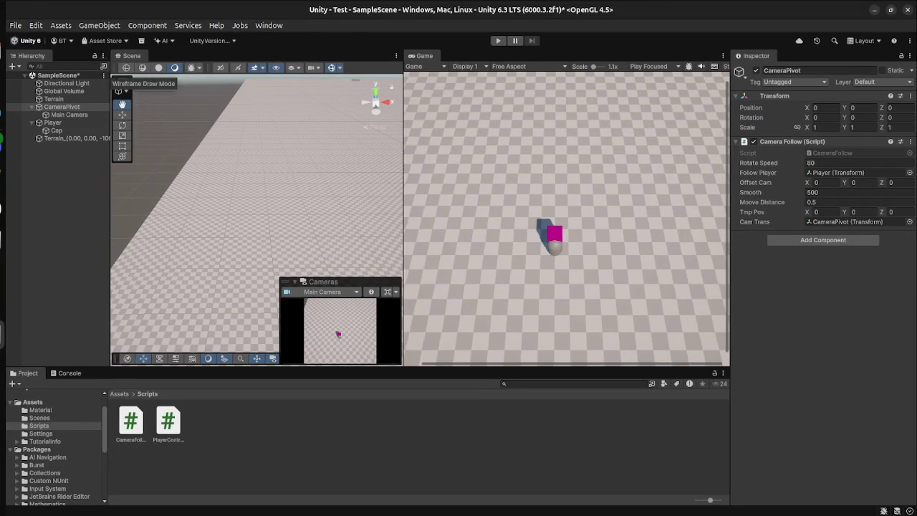
click(269, 25)
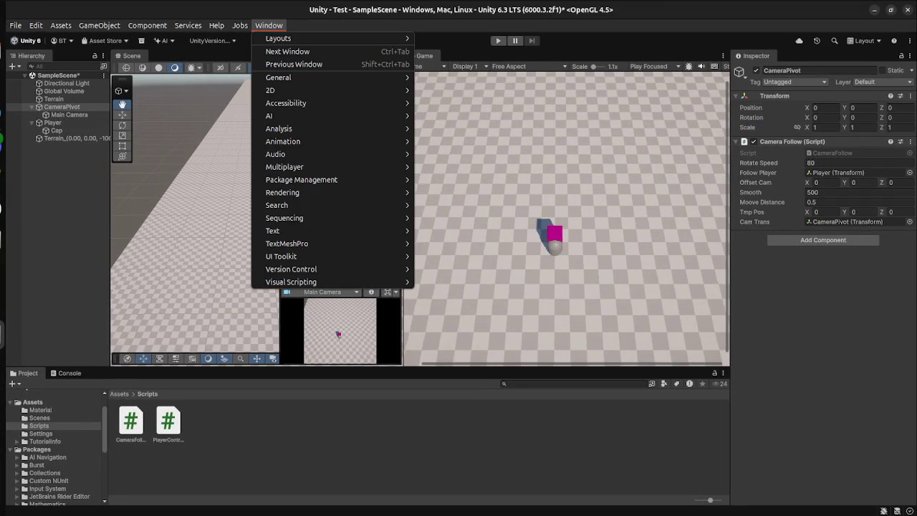
mouse_move(301, 179)
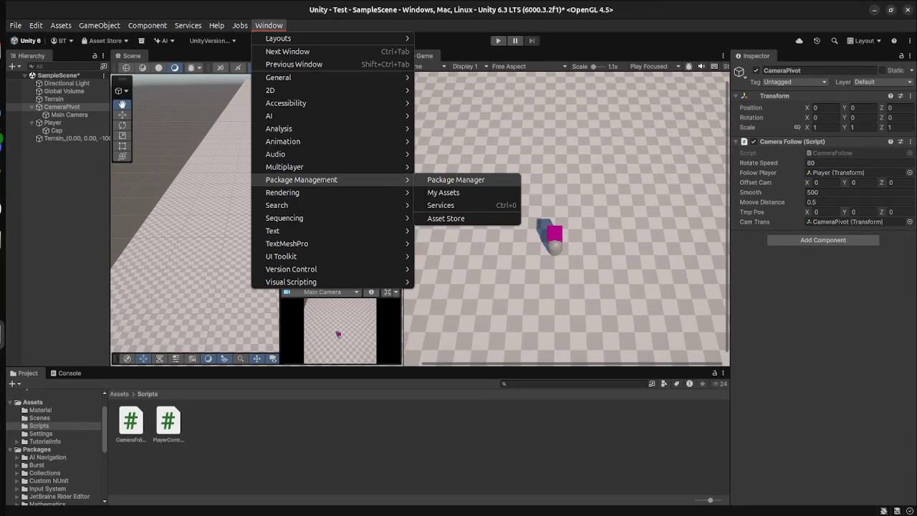
click(444, 192)
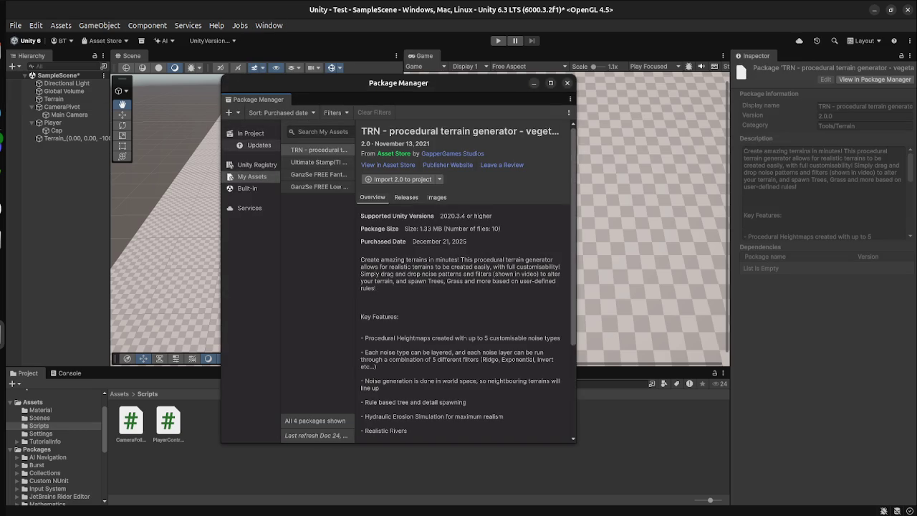
- Search the Unity Registry for 'cine' and install the Cinemachine package
click(257, 164)
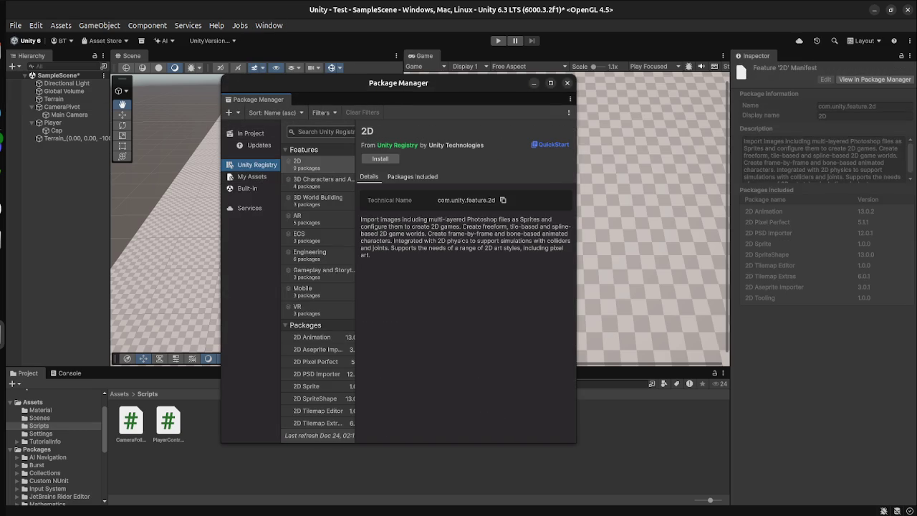
scroll(318, 287, down, 15)
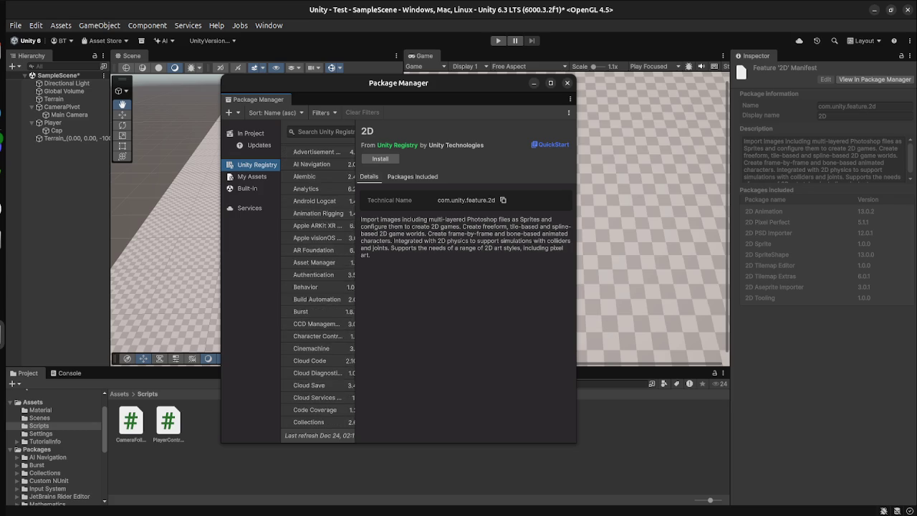
click(322, 132)
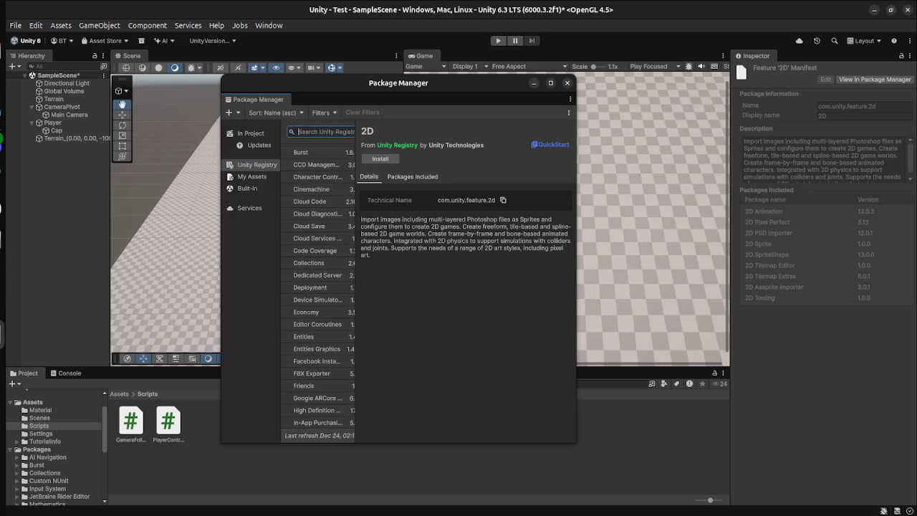
text(cine)
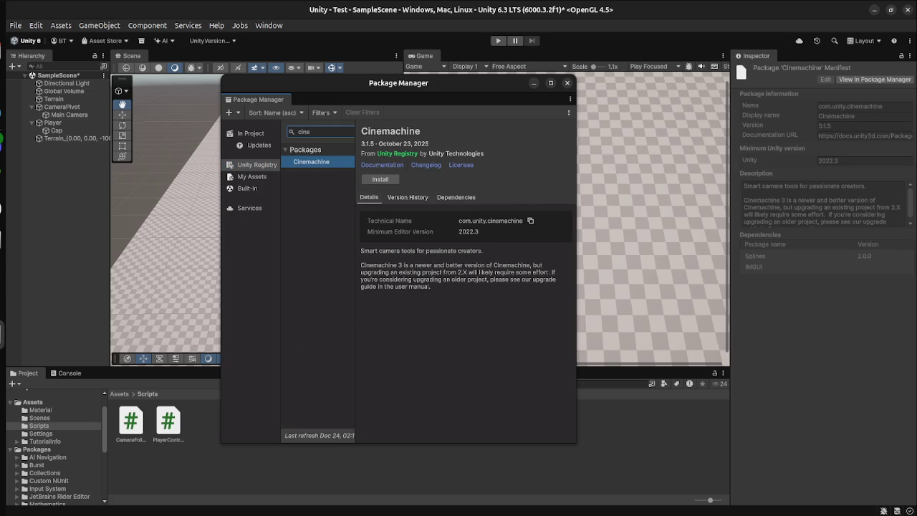
click(380, 179)
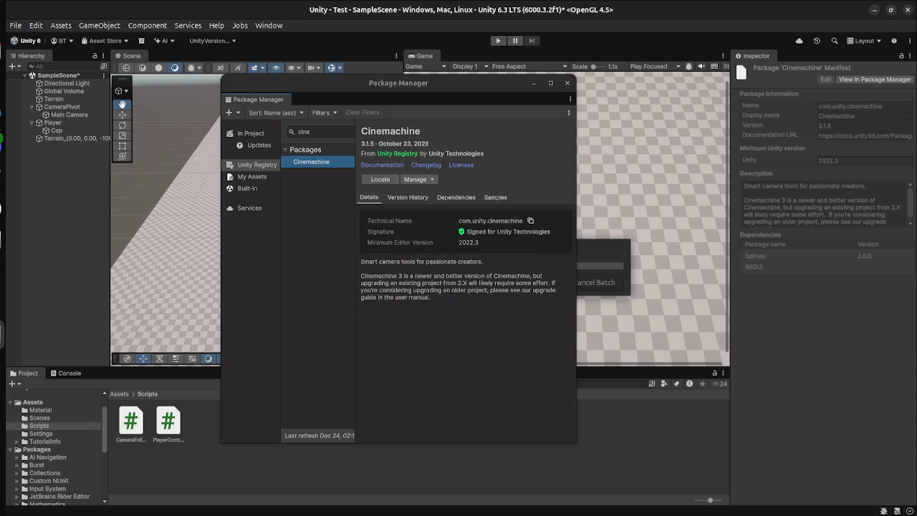
- Check the Cinemachine documentation in Firefox, then return to Unity
key(super)
click(592, 280)
scroll(498, 301, down, 3)
scroll(498, 272, up, 3)
key(super)
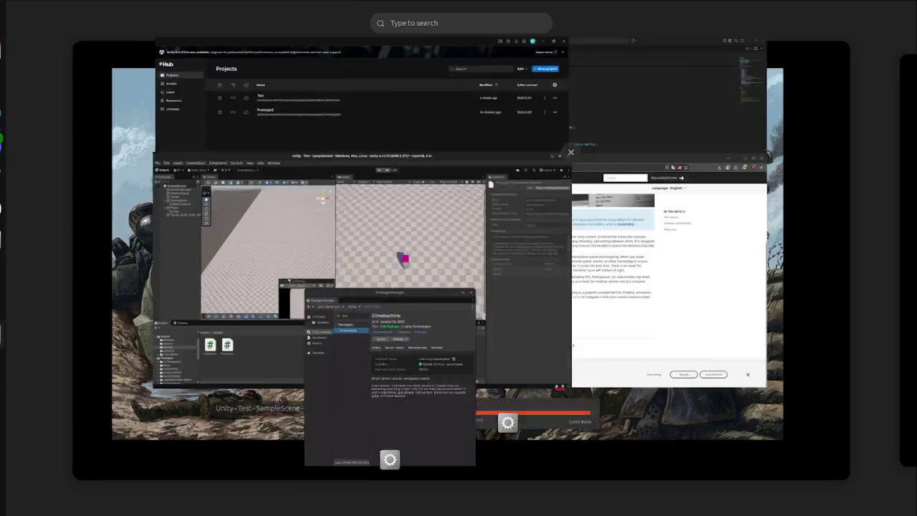
click(430, 215)
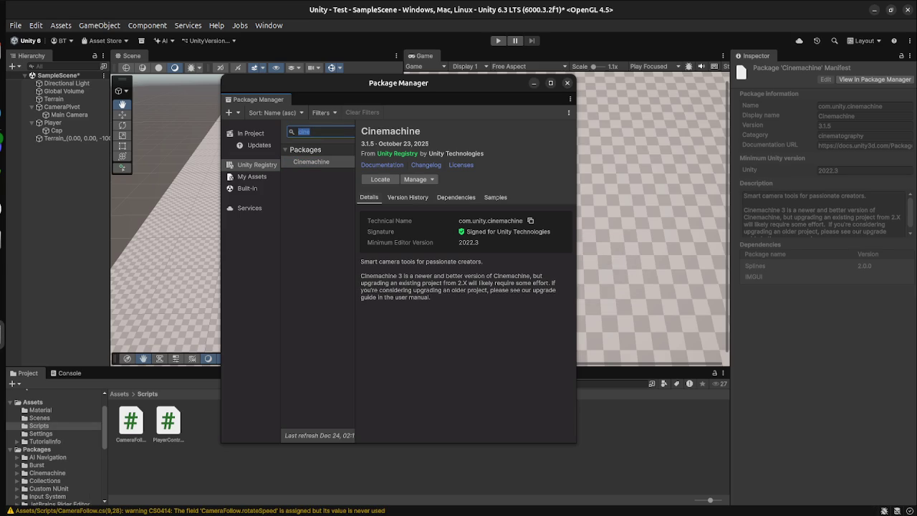
- Clear the package search and view the Economy package details
key(BackSpace)
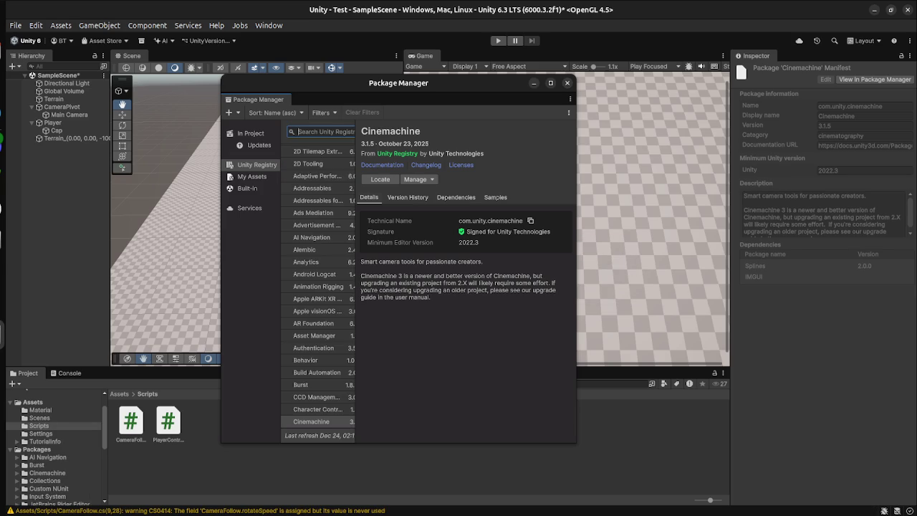
scroll(318, 286, down, 3)
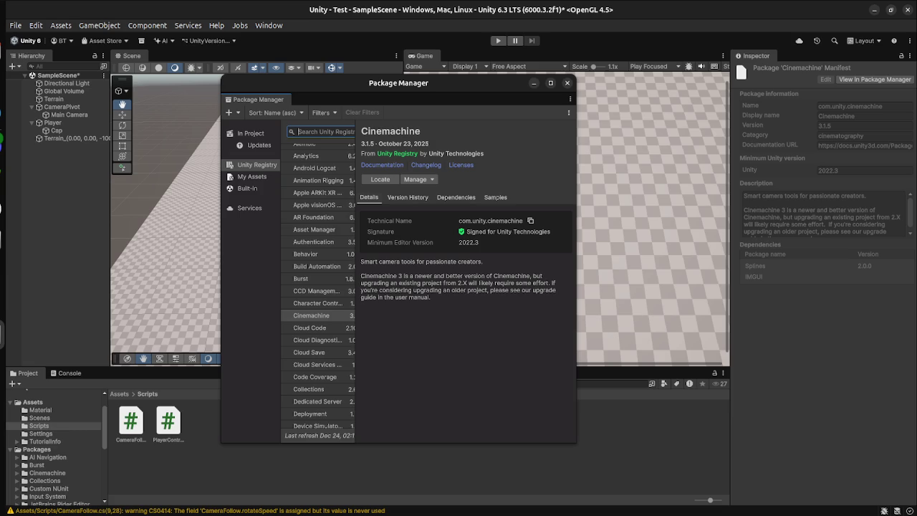
scroll(319, 286, down, 3)
click(306, 331)
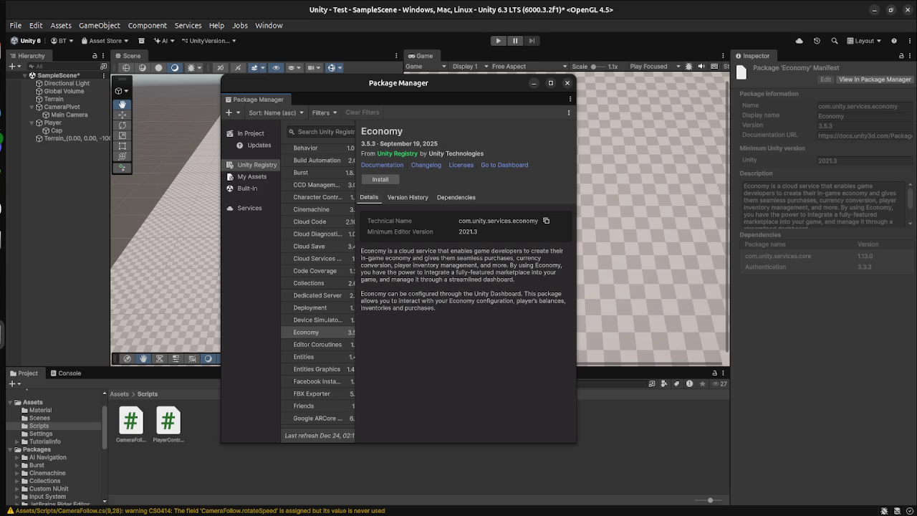
scroll(318, 287, down, 10)
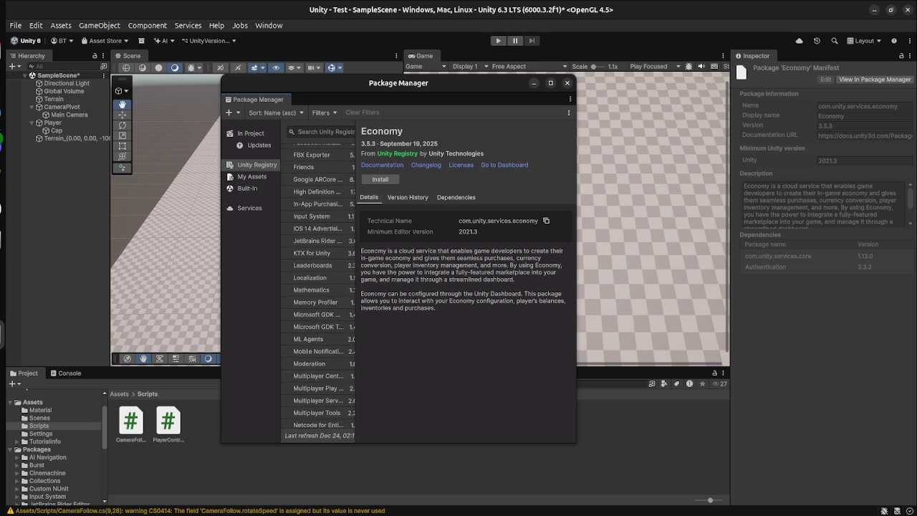
scroll(322, 286, down, 5)
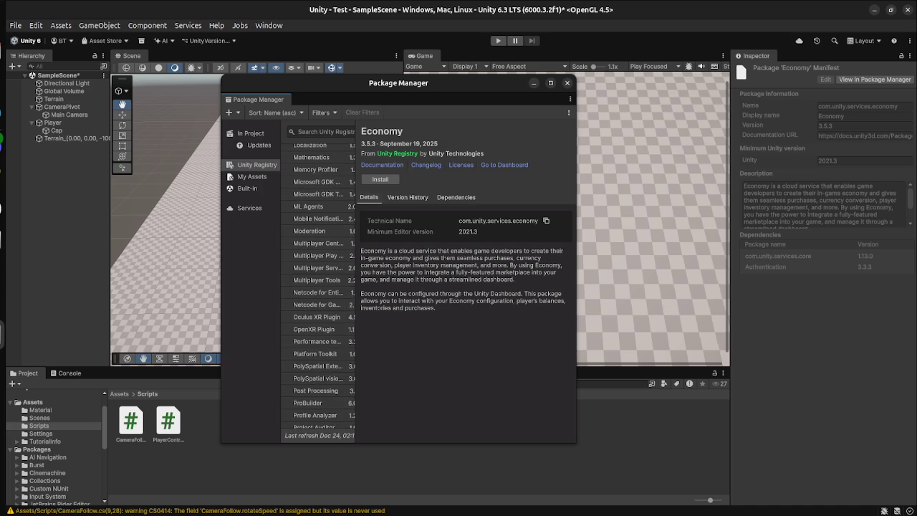
mouse_move(356, 287)
mouse_down()
mouse_move(441, 286)
mouse_move(421, 287)
mouse_up()
scroll(351, 286, down, 10)
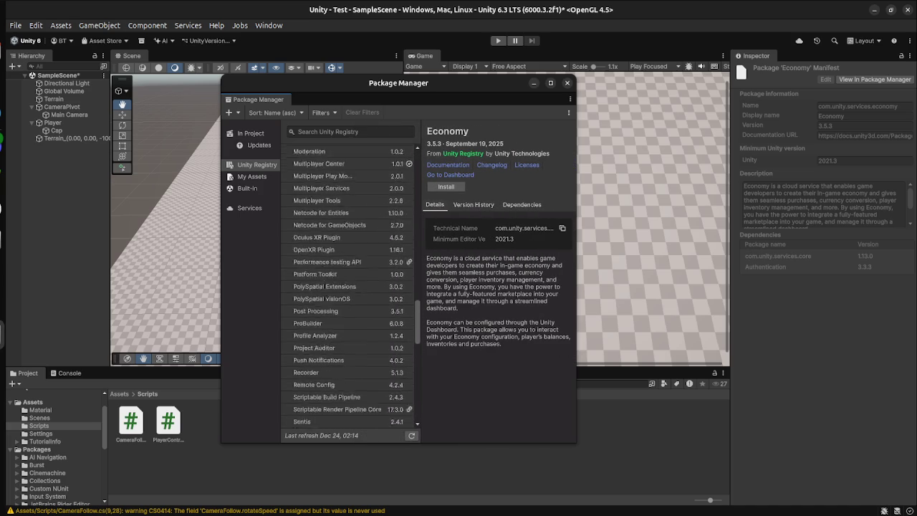
scroll(351, 286, down, 8)
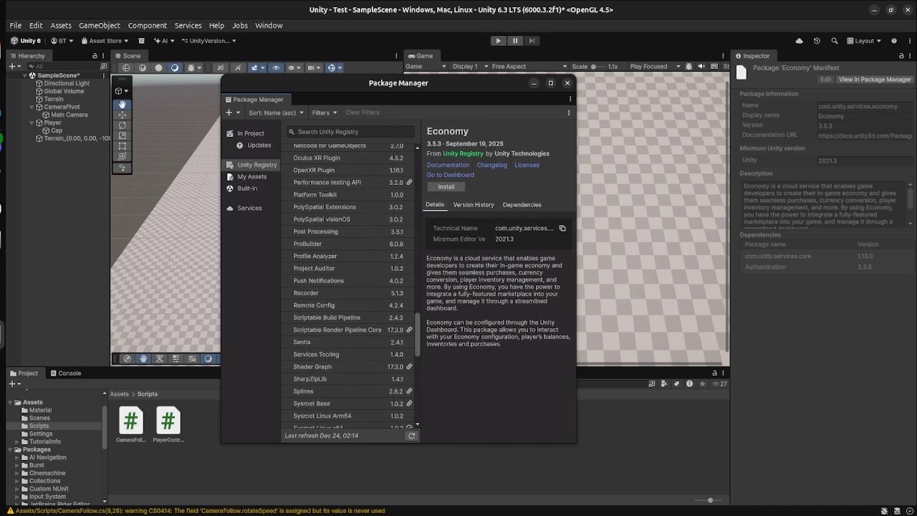
scroll(351, 287, up, 20)
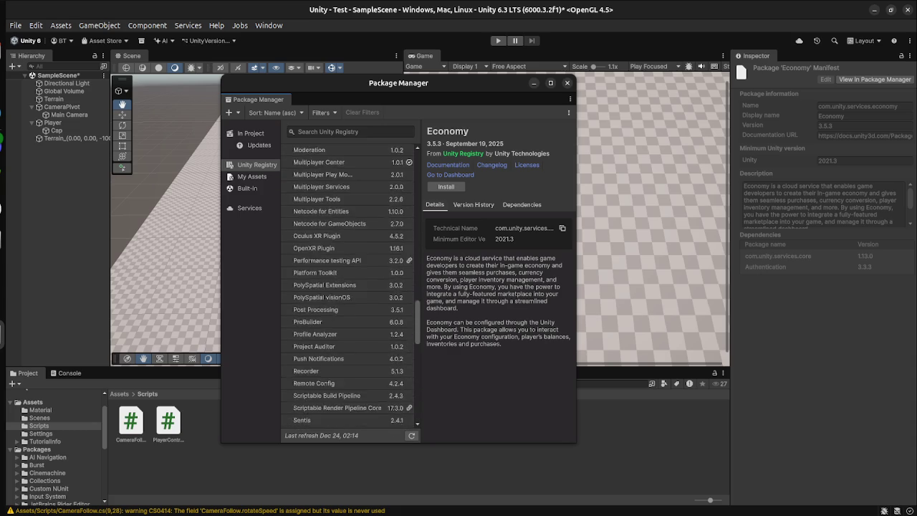
scroll(351, 286, down, 6)
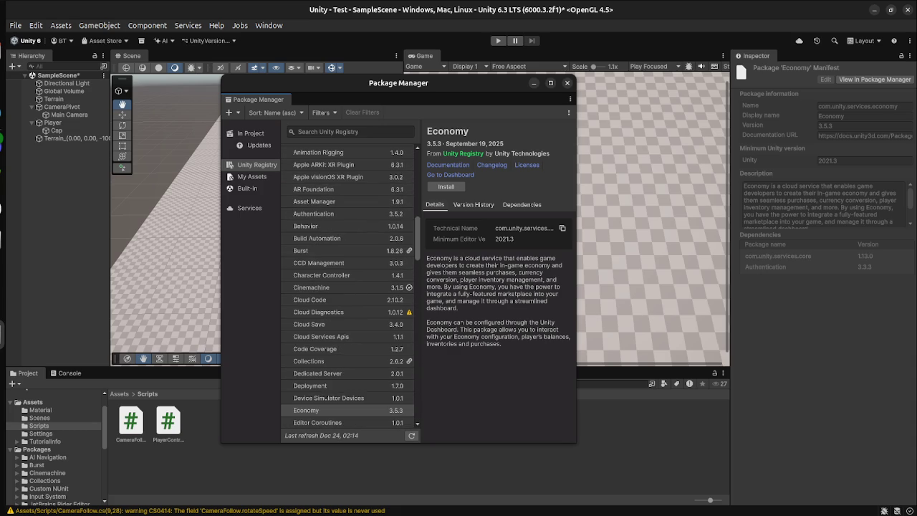
mouse_move(409, 312)
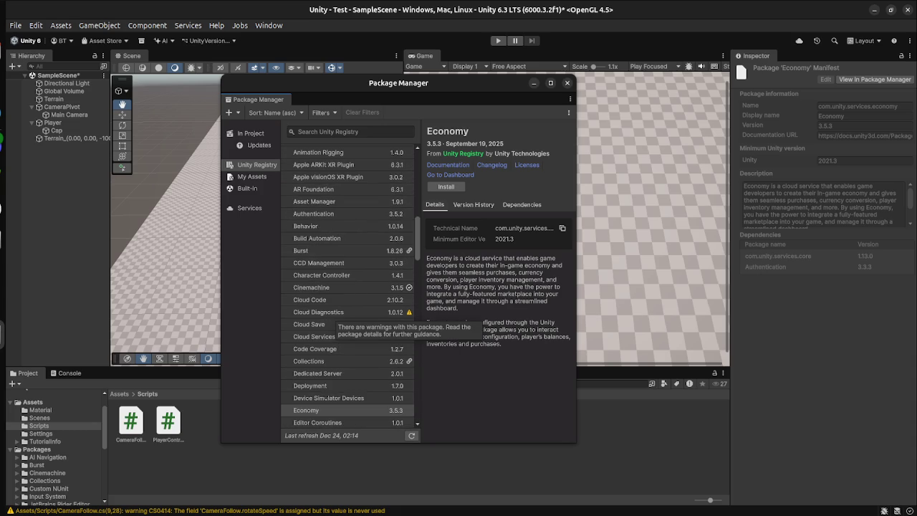
scroll(351, 287, up, 10)
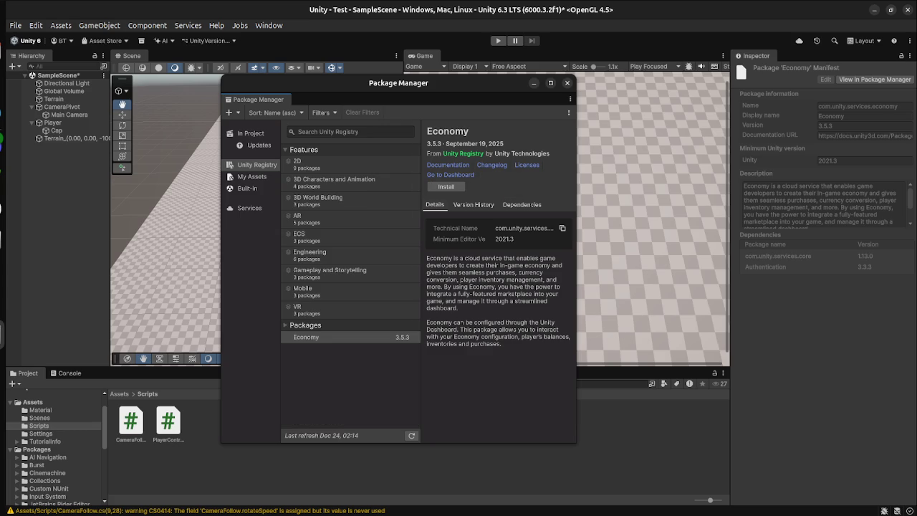
scroll(348, 286, down, 5)
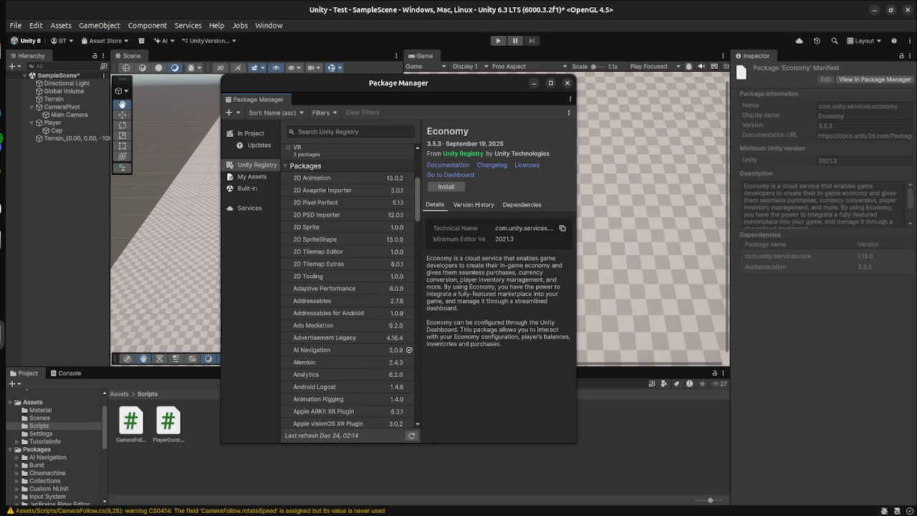
scroll(348, 286, down, 2)
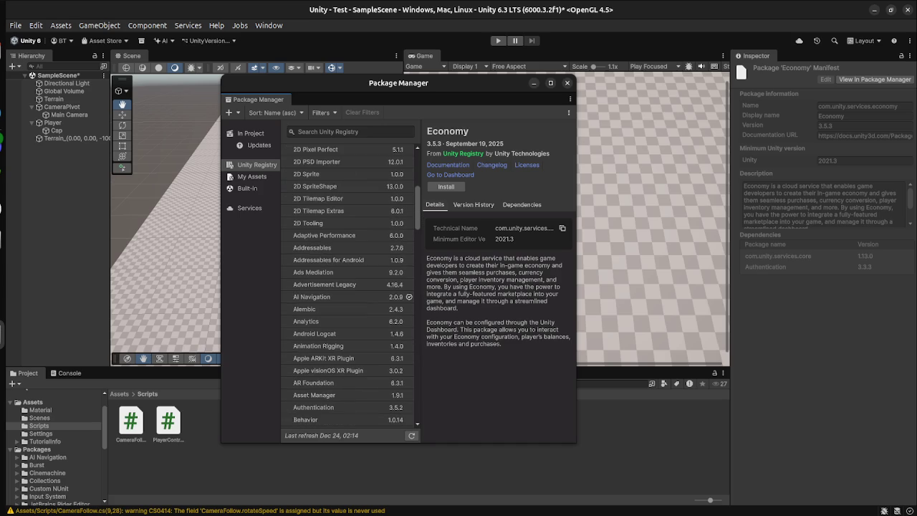
scroll(348, 287, down, 5)
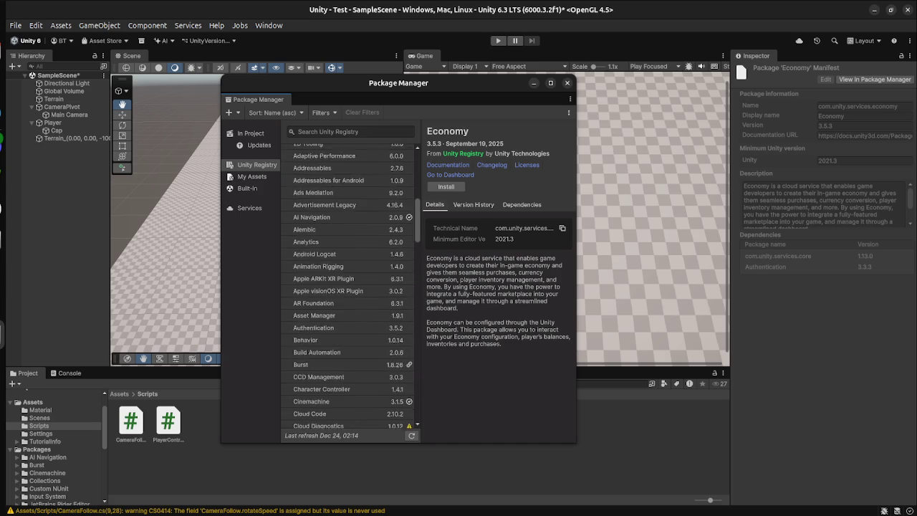
scroll(348, 286, down, 2)
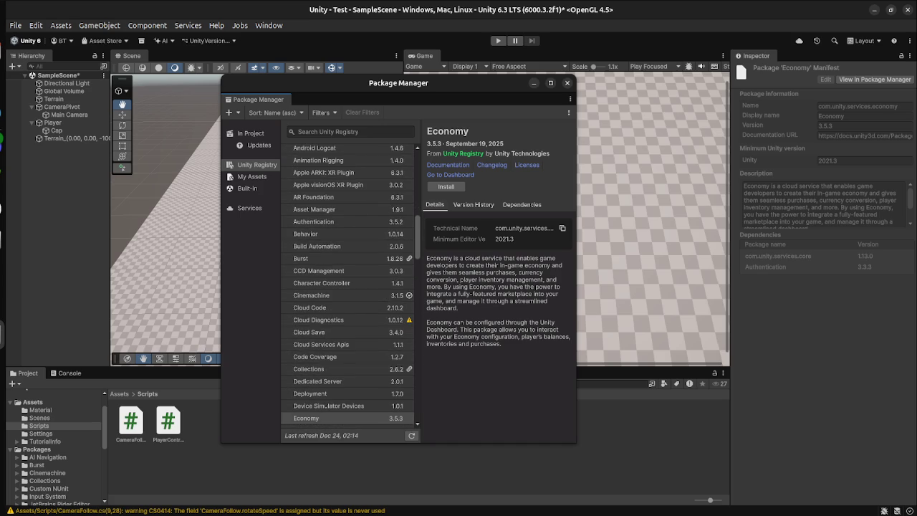
scroll(348, 287, down, 2)
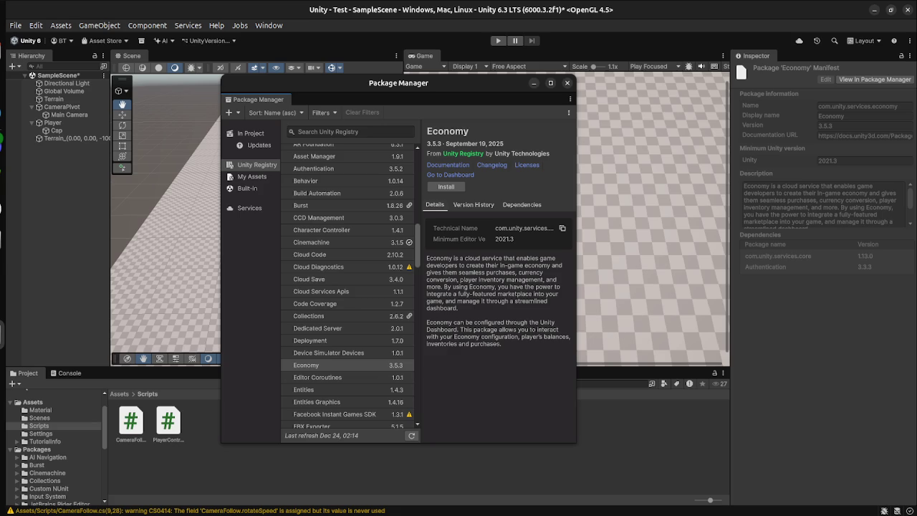
scroll(347, 286, down, 3)
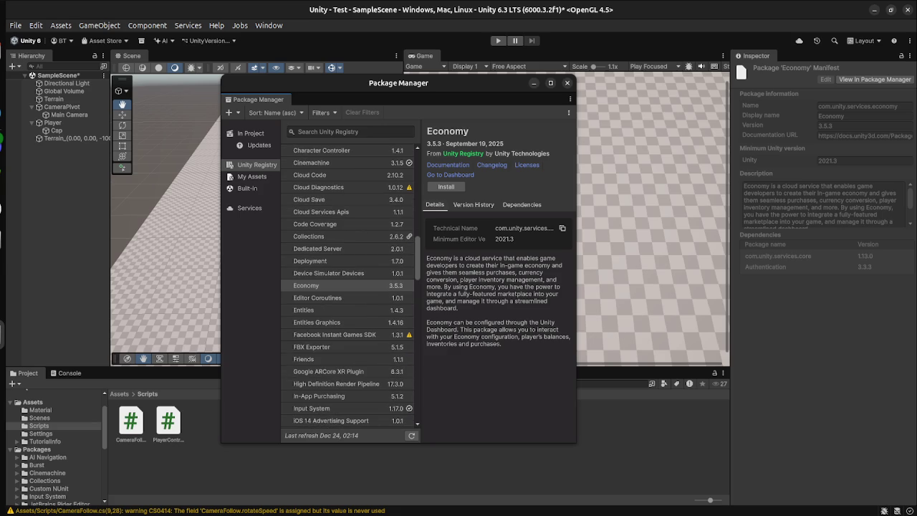
scroll(348, 287, down, 3)
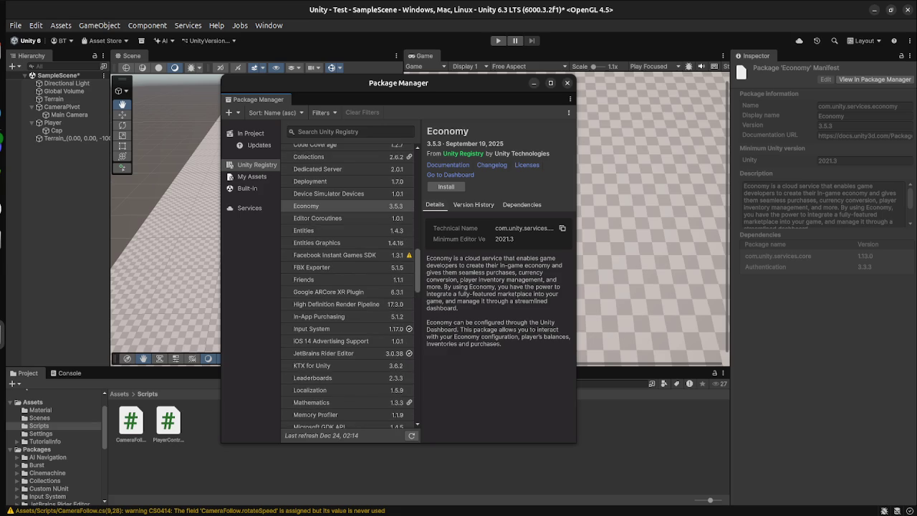
scroll(347, 287, down, 4)
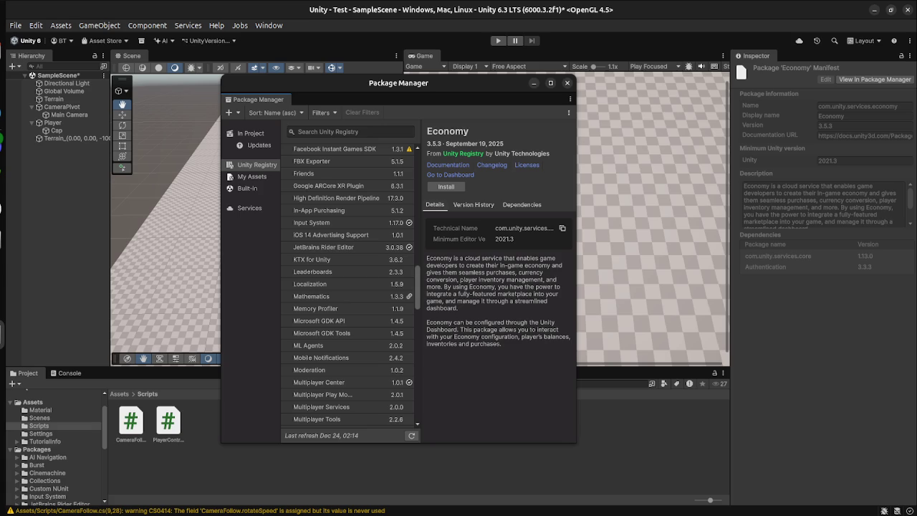
scroll(351, 287, down, 3)
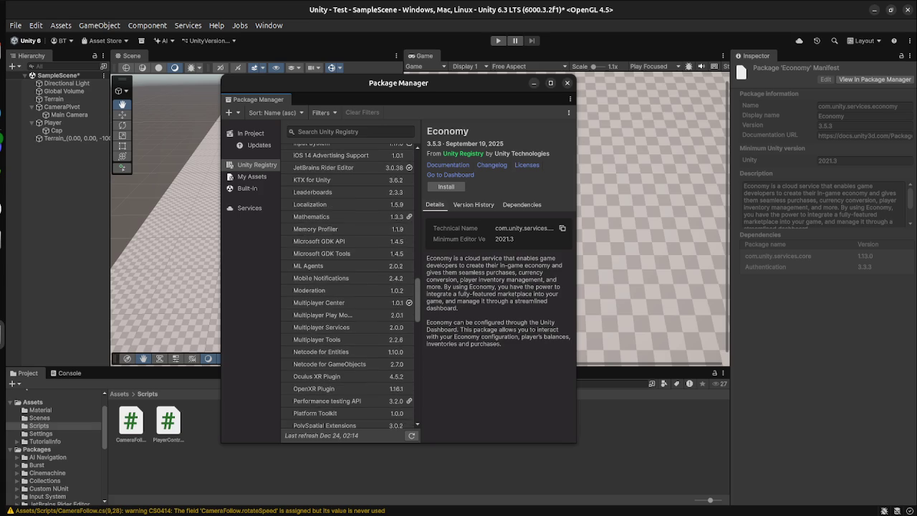
scroll(351, 287, down, 3)
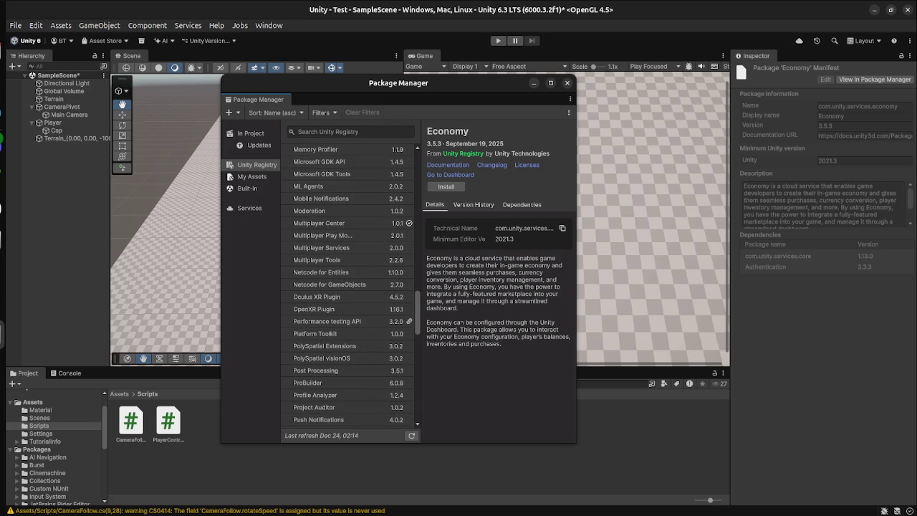
scroll(351, 286, down, 2)
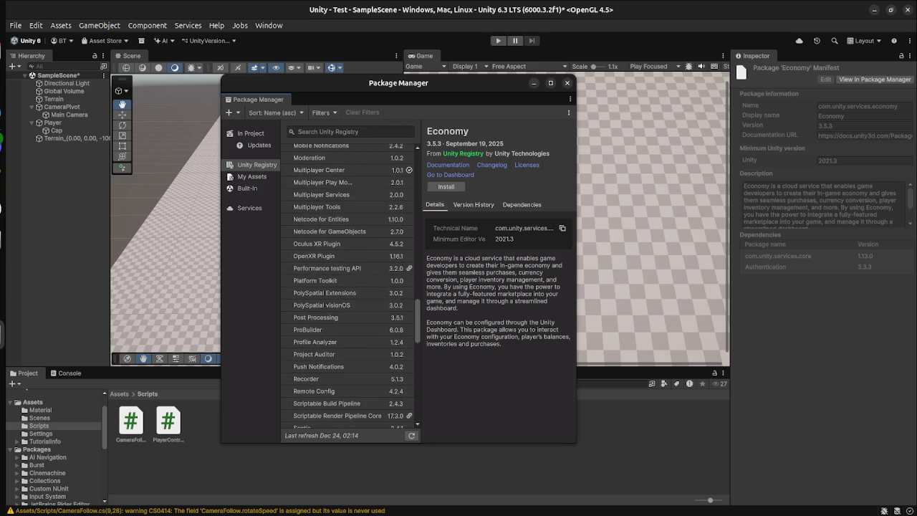
click(567, 83)
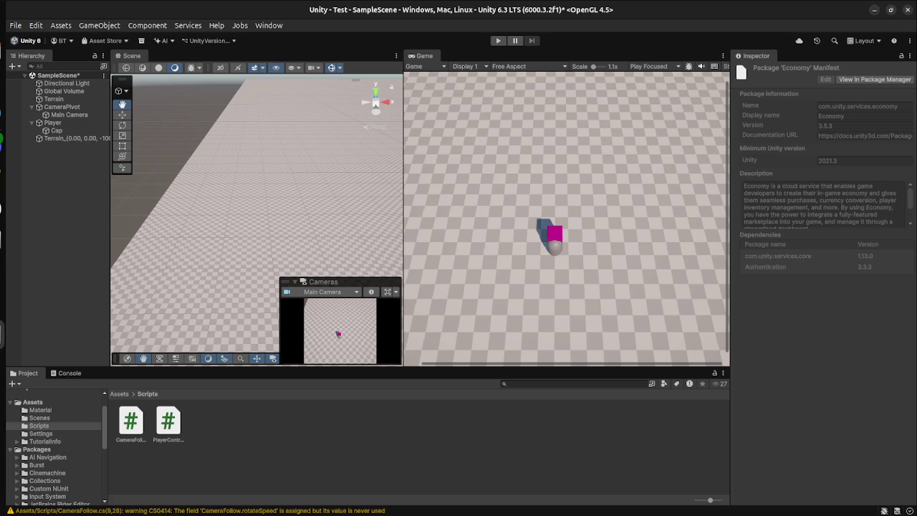
- Copy the whole PlayerController.cs script in VS Code and open a new terminal window
key(super)
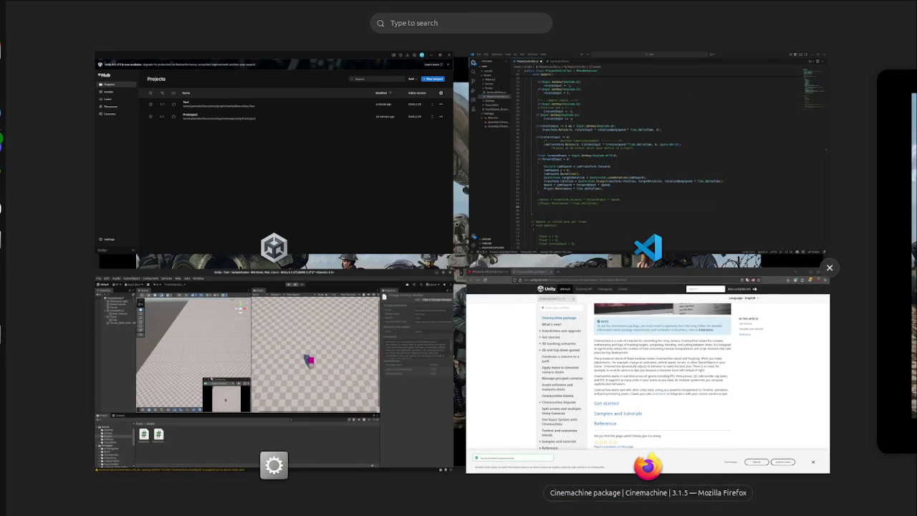
click(649, 158)
scroll(487, 273, up, 10)
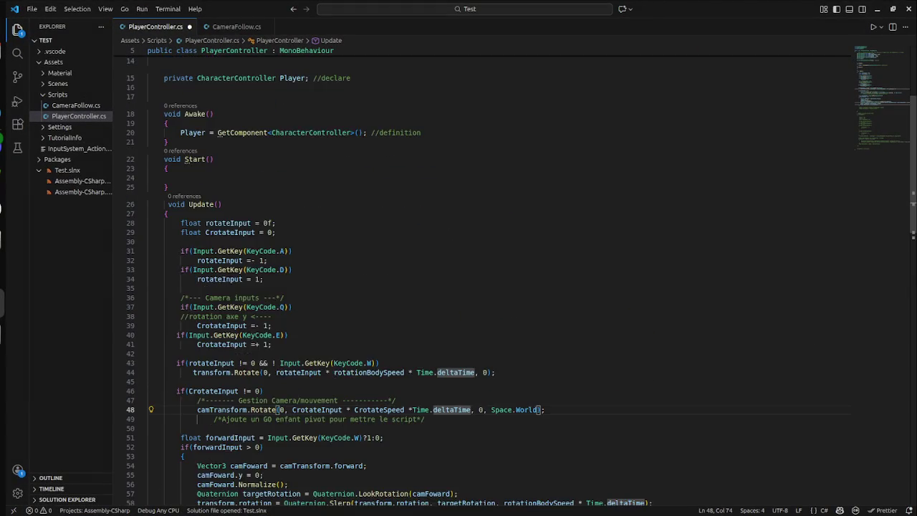
click(149, 227)
key(ctrl+a)
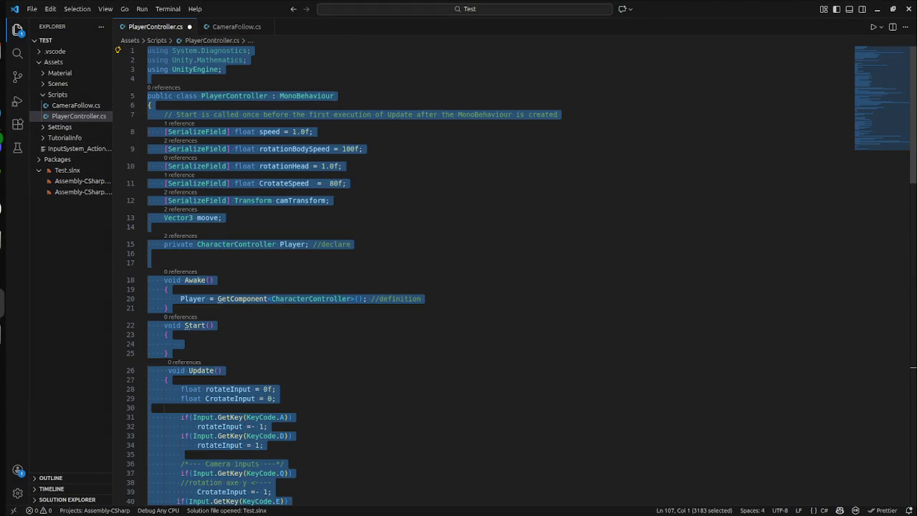
click(149, 227)
key(alt+Tab)
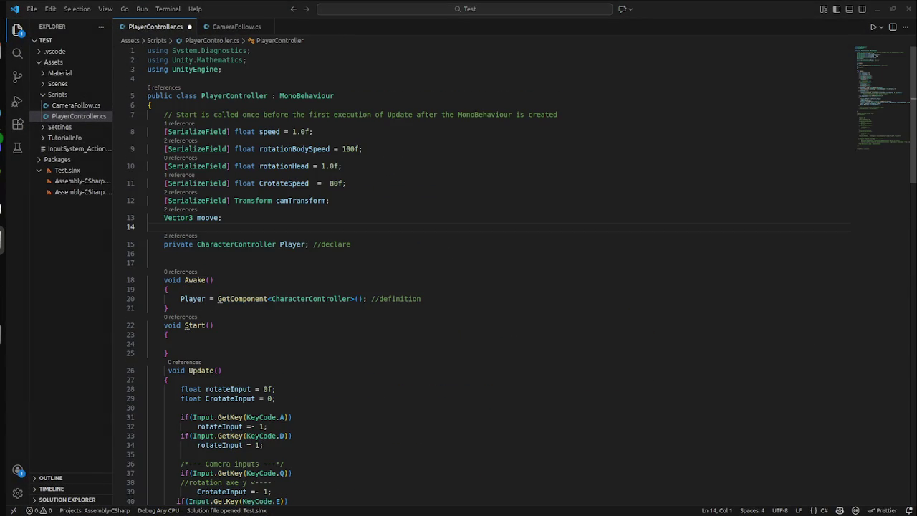
key(ctrl+alt+t)
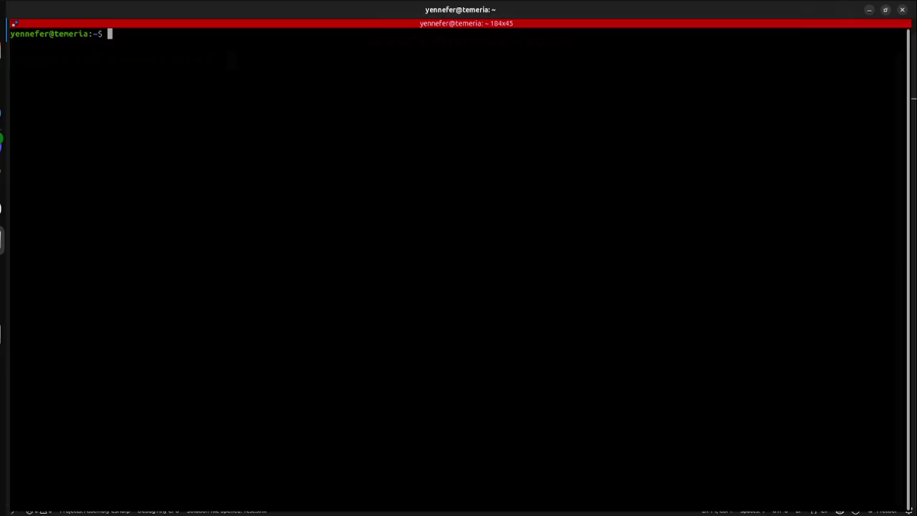
- Navigate from the home folder into Documents/projet/nodefall, listing each folder's contents
text(ls)
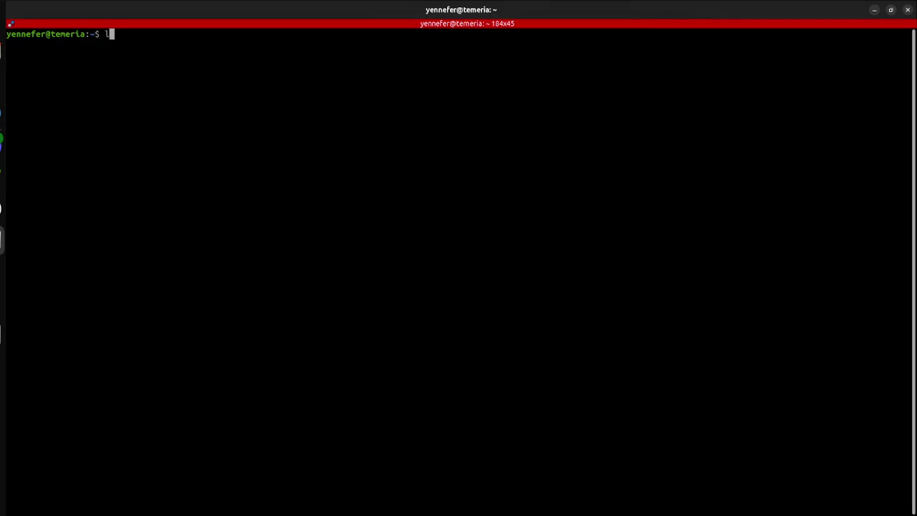
key(Return)
text(cd Documents/)
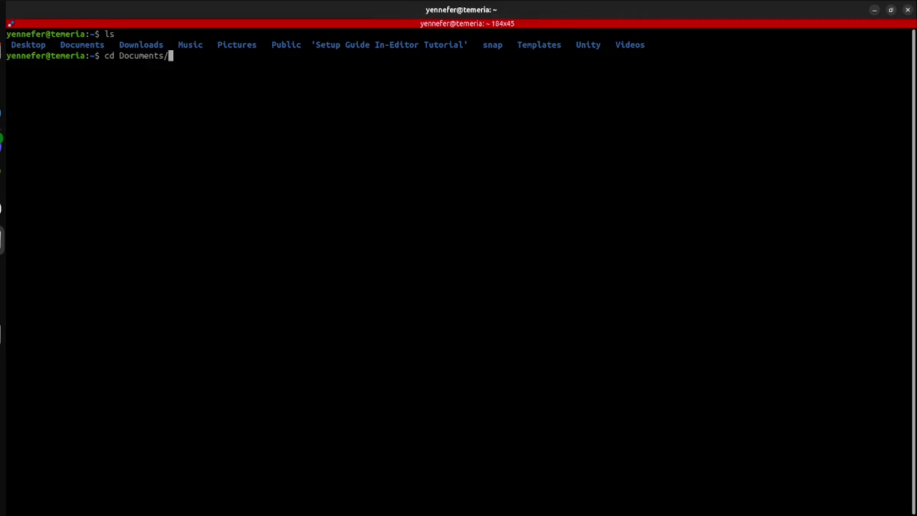
key(Return)
text(ls)
key(Return)
text(cd A)
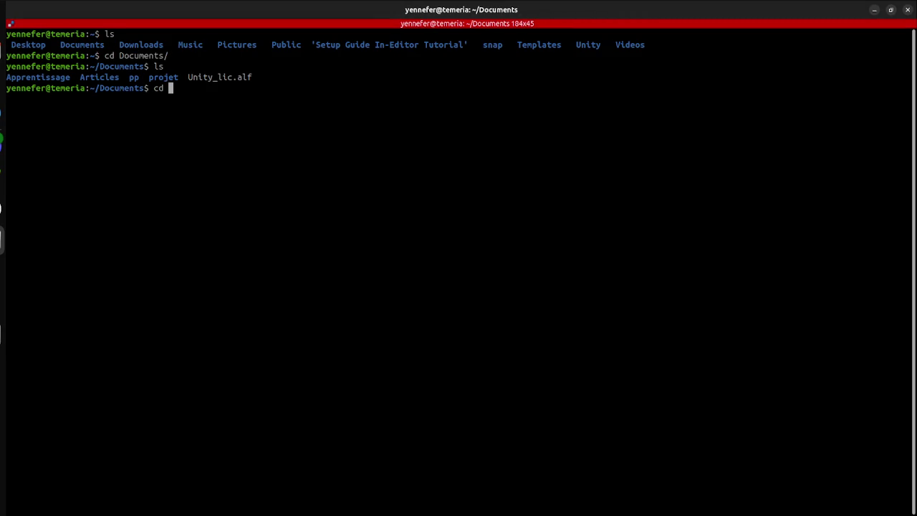
key(BackSpace)
text(projet/)
key(Return)
text(ls)
key(Return)
text(cd )
text(nodefall/)
key(Return)
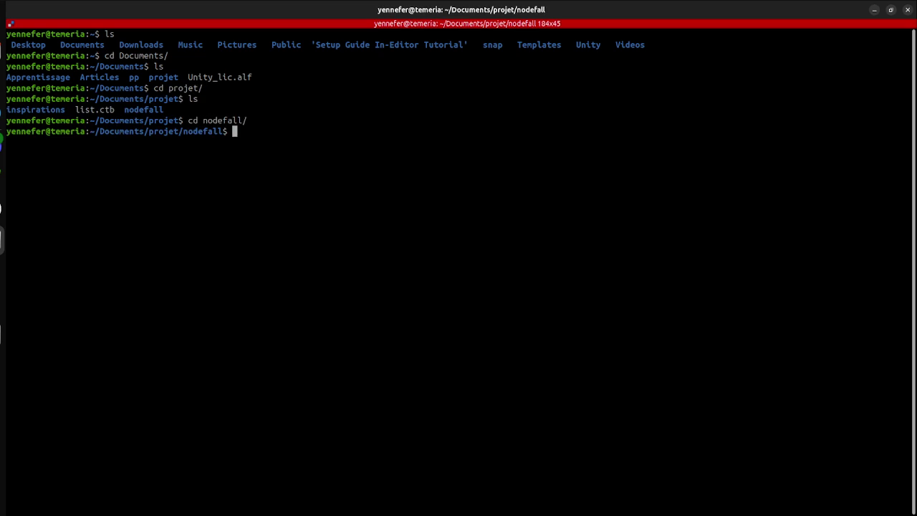
text(l)
key(Return)
text(s)
key(BackSpace)
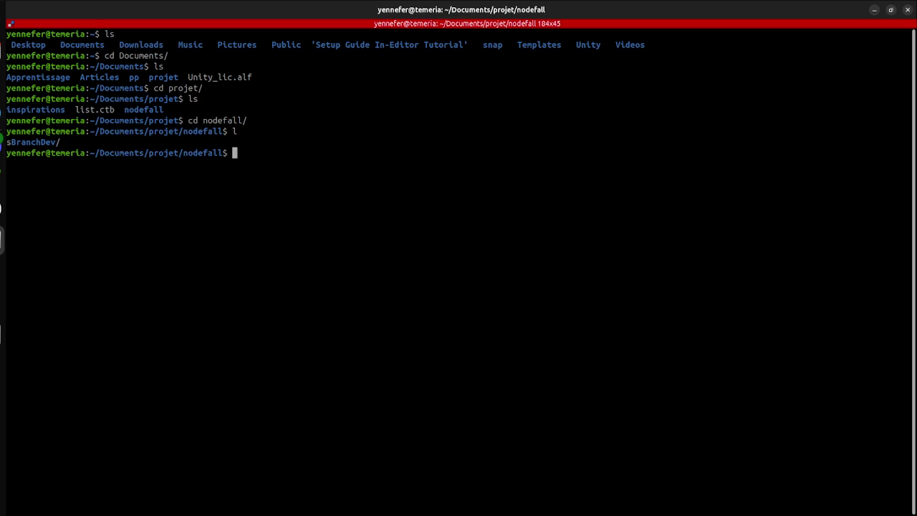
- Create a Depot_code folder inside nodefall and move into it
text(mkdir depot_)
key(BackSpace)
key(BackSpace)
key(BackSpace)
text(Depot_code)
key(Return)
text(cd De)
key(Tab)
key(Return)
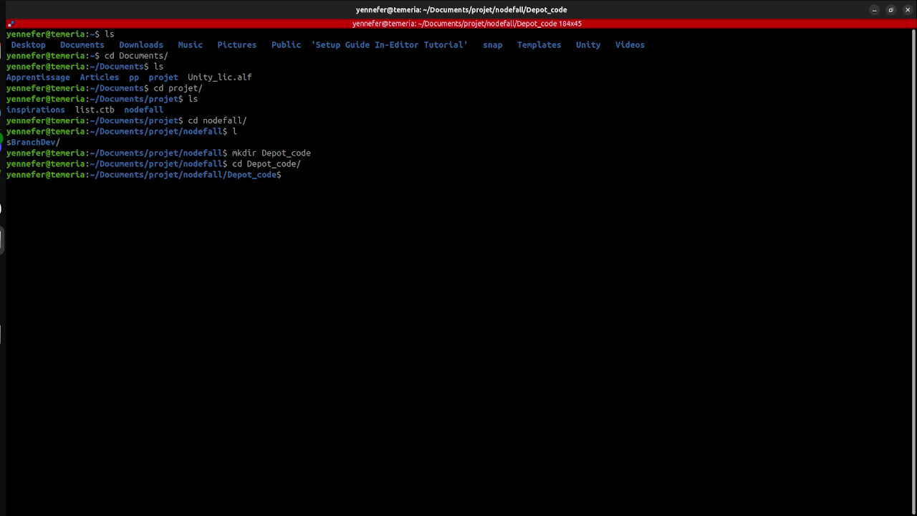
- Create a Player_mouvement folder inside Depot_code and move into it
key(super)
key(super)
text(player)
key(BackSpace)
key(BackSpace)
key(BackSpace)
text(m)
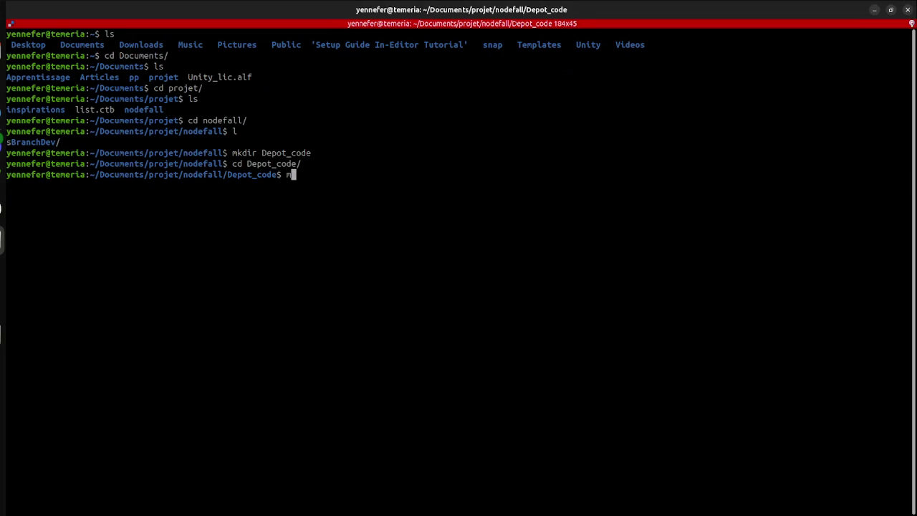
text(kdir )
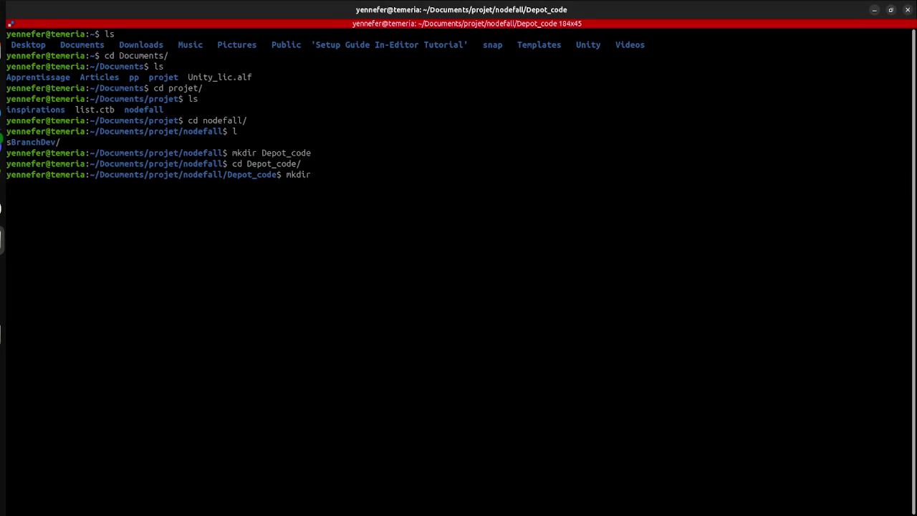
text(Player_mouvement)
key(Return)
text(cd Player_mouvement/)
key(Return)
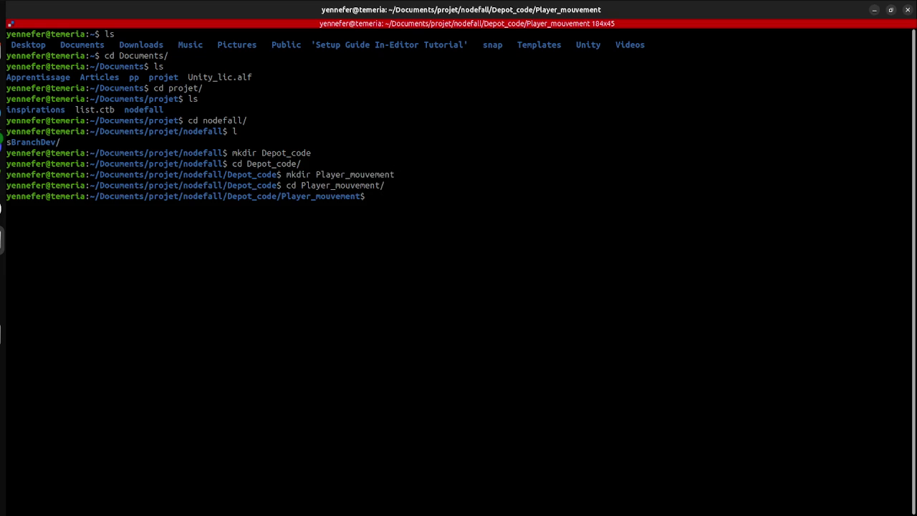
- Create empty playercontroller.cs and cameraFollow.cs files, then begin a nano command
text(touch)
text( playercontroller.cs)
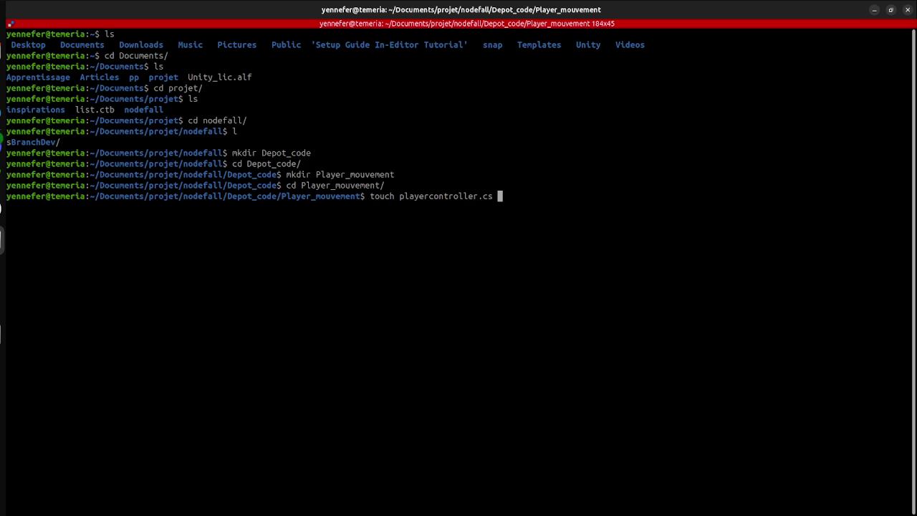
text( camera)
text(Follow)
text(.cs)
key(Return)
text(na)
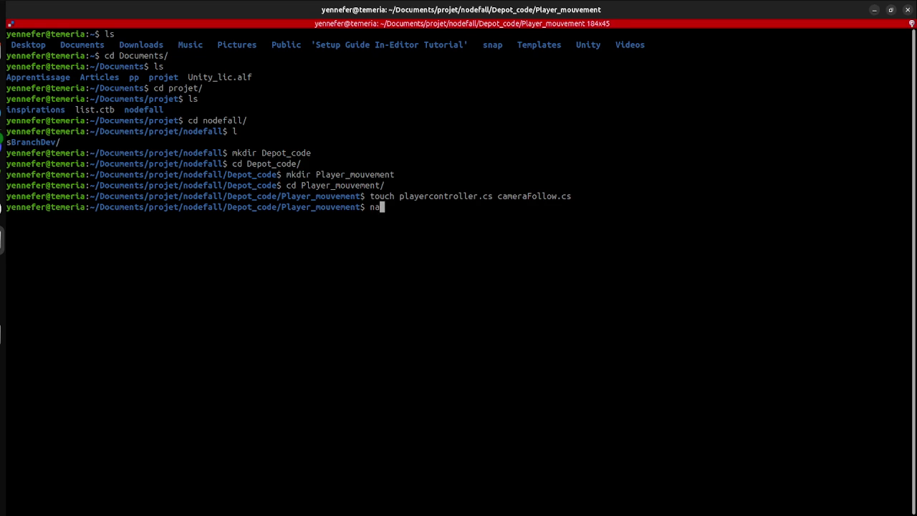
text(no )
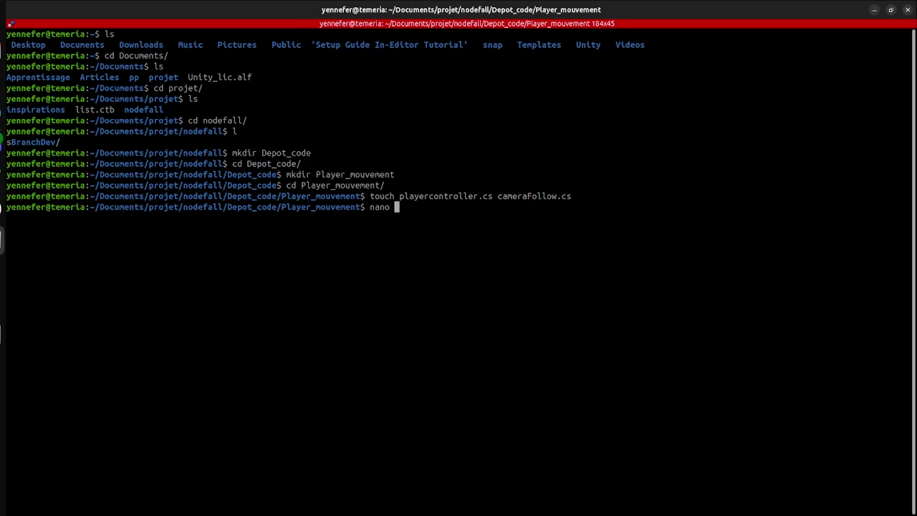
text(pp)
- Paste the copied PlayerController code into playercontroller.cs in nano and save it
key(Tab)
key(Return)
key(ctrl+shift+v)
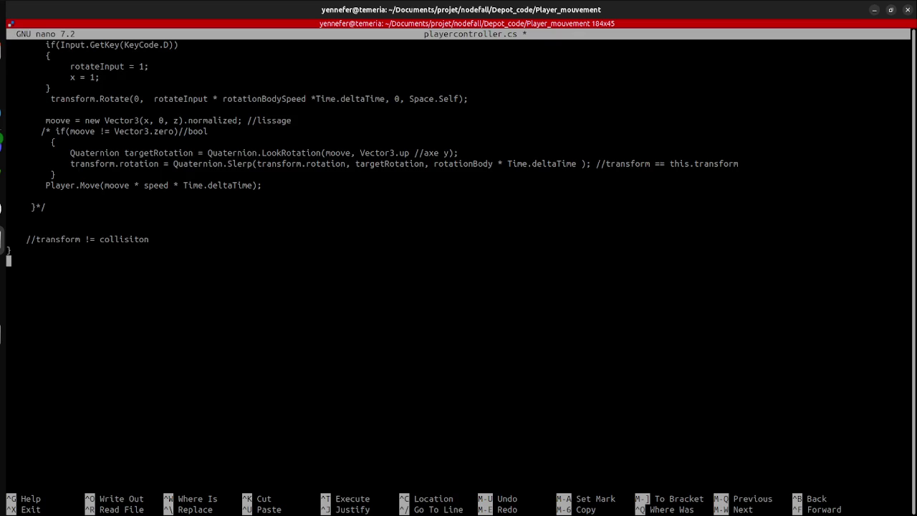
scroll(458, 258, up, 5)
scroll(458, 258, up, 10)
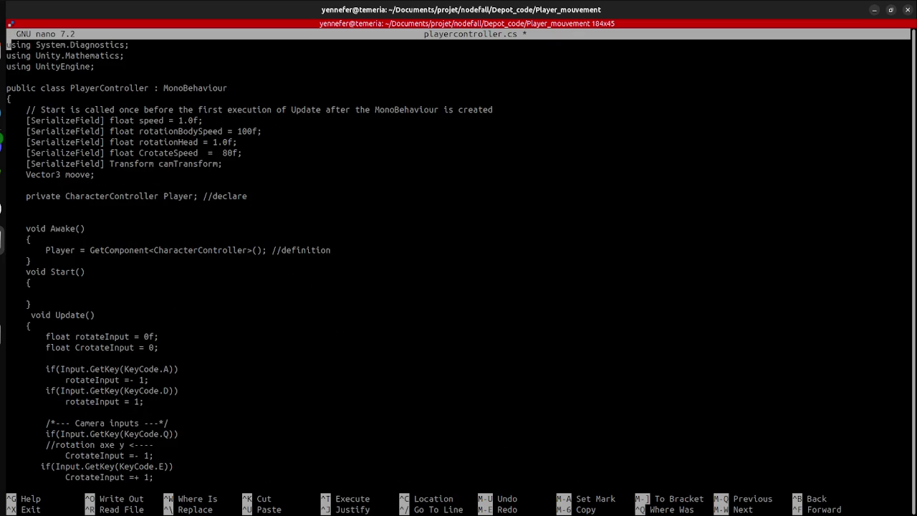
key(ctrl+x)
key(y)
key(Return)
- Select the whole CameraFollow.cs script in VS Code, then return to the terminal
key(super)
click(460, 169)
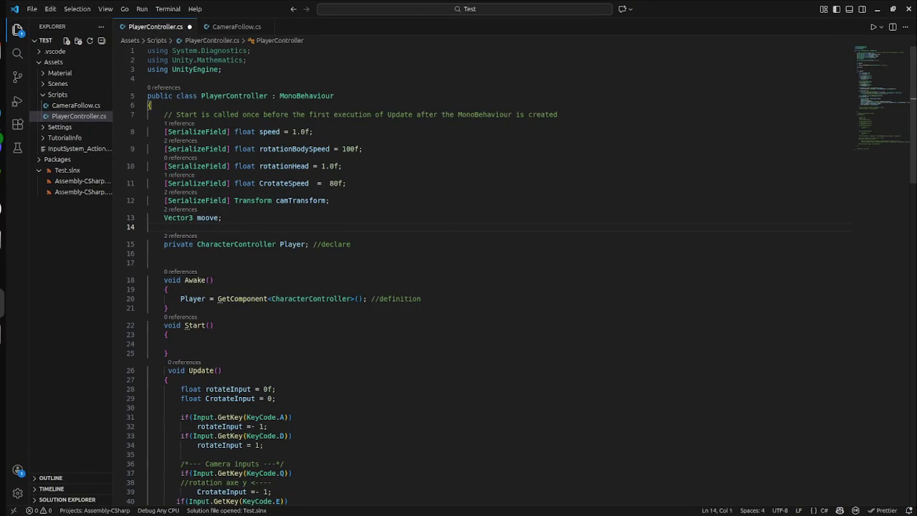
click(75, 105)
key(ctrl+a)
key(super)
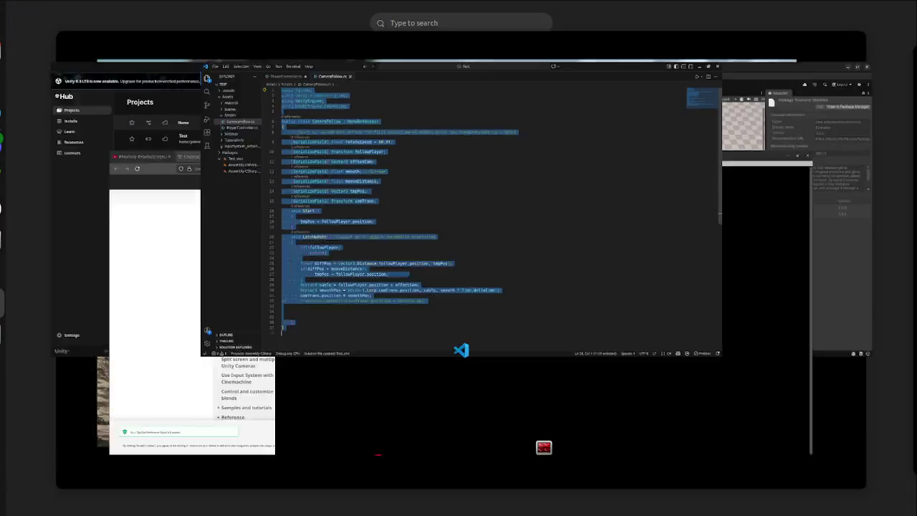
click(615, 336)
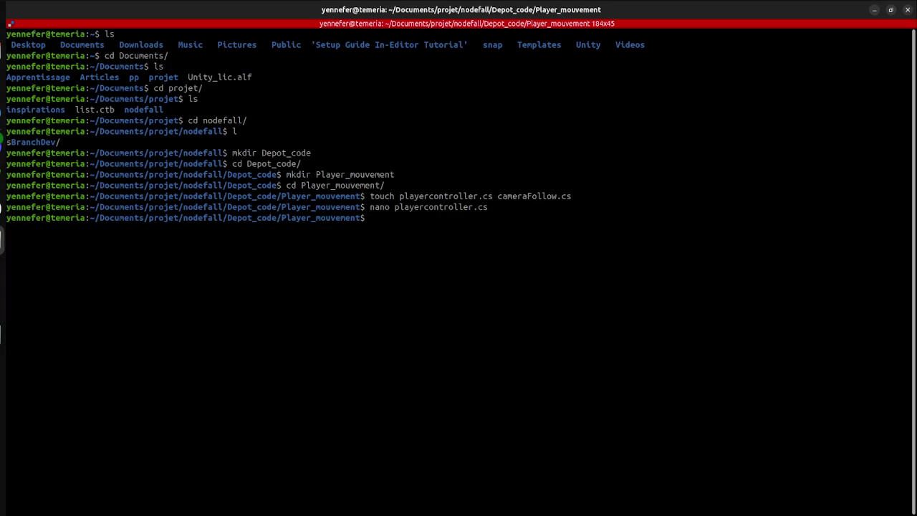
- Paste the CameraFollow code into cameraFollow.cs with nano and save it
text(nano )
text(cameraFollow.cs)
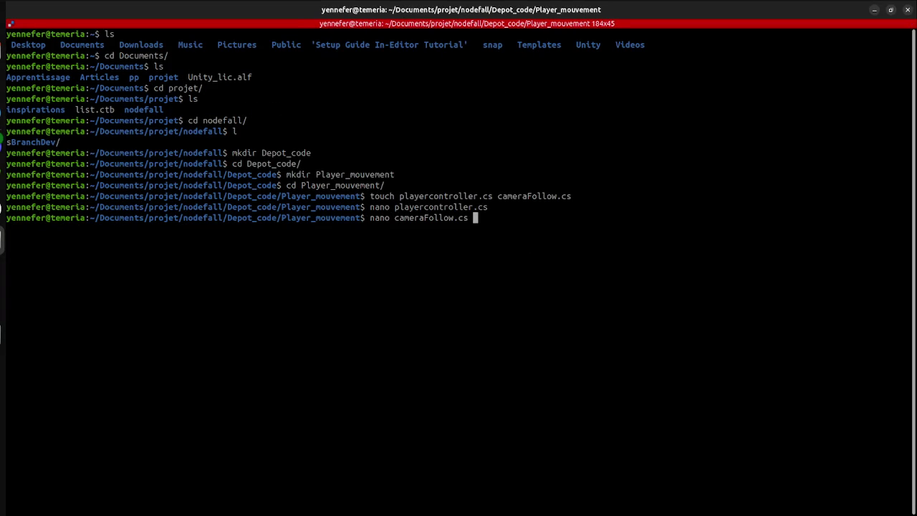
key(Return)
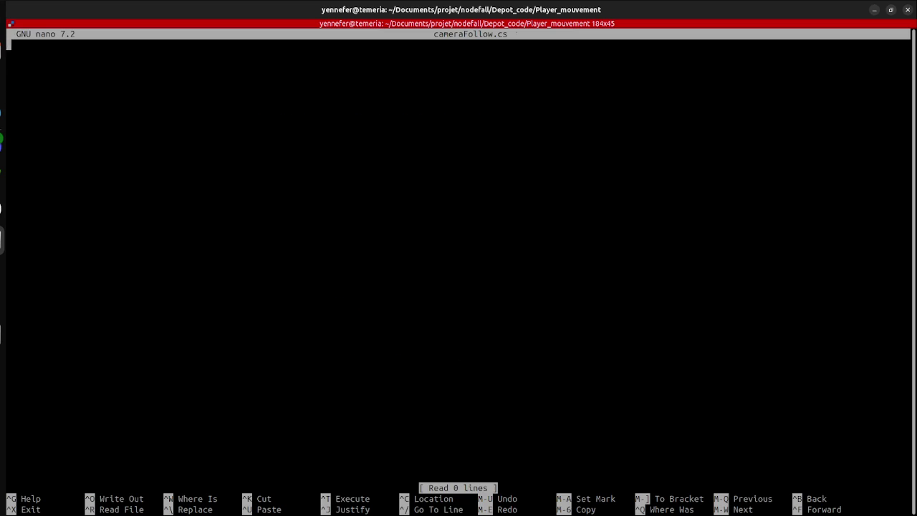
key(ctrl+shift+v)
key(ctrl+x)
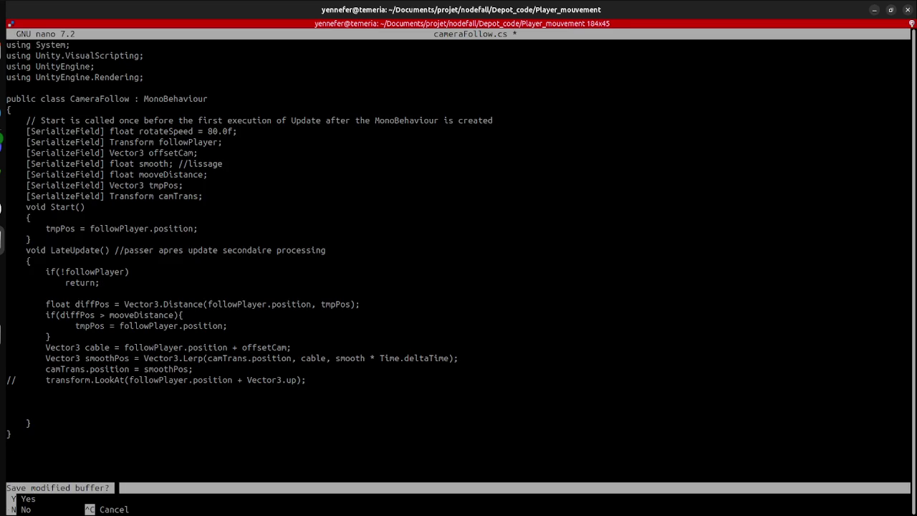
key(y)
key(Return)
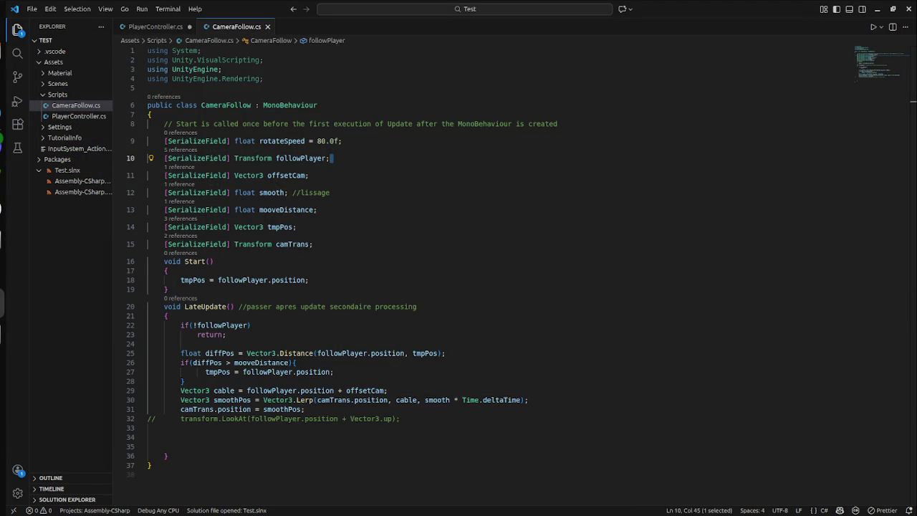
- Move CameraFollow.cs to the Trash from the VS Code Explorer, then switch to Unity
click(76, 105)
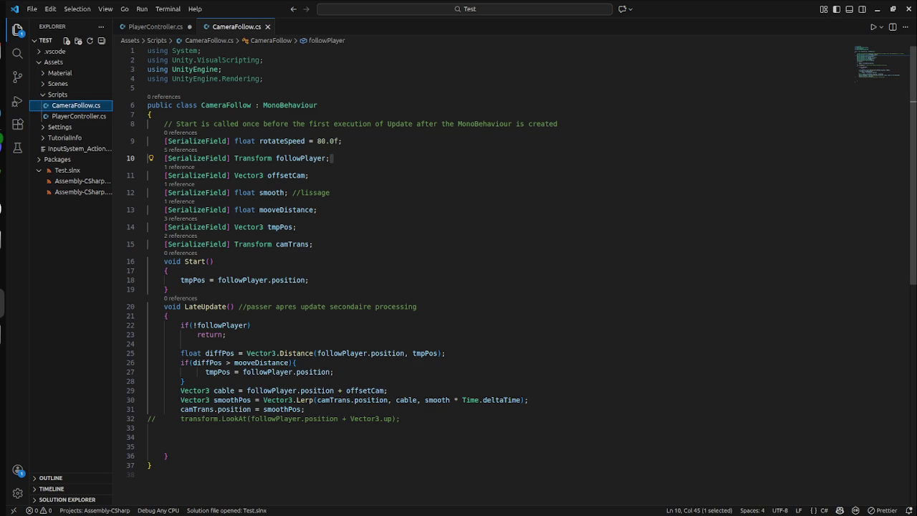
key(Delete)
key(Tab)
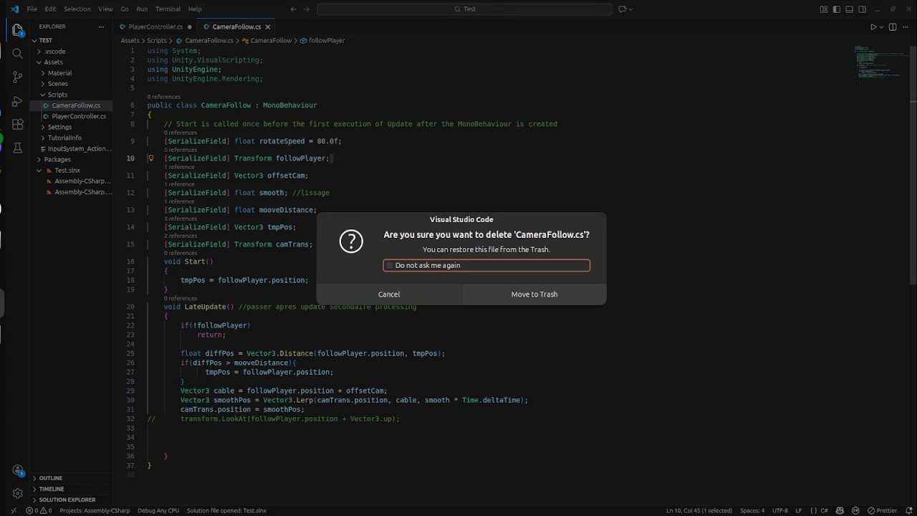
key(Tab)
key(Return)
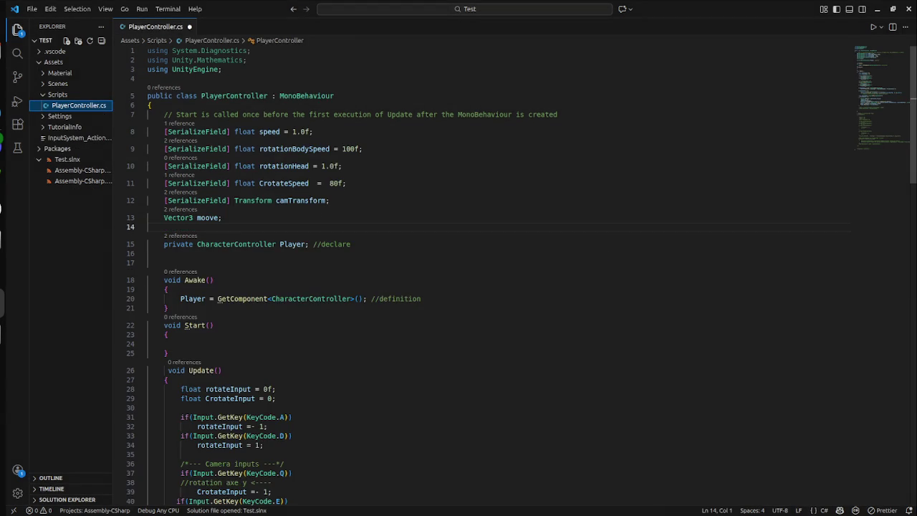
key(super)
click(272, 387)
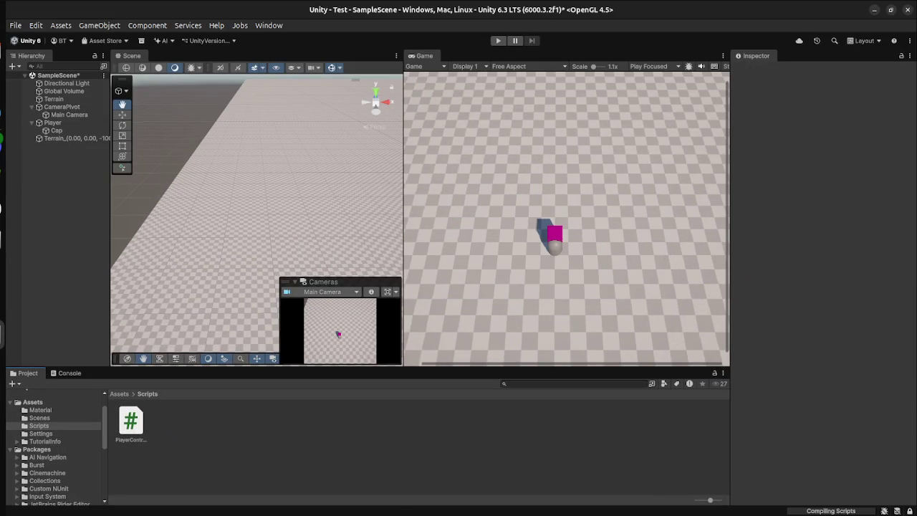
- Drag Main Camera out of CameraPivot to the Hierarchy root and delete CameraPivot
click(61, 107)
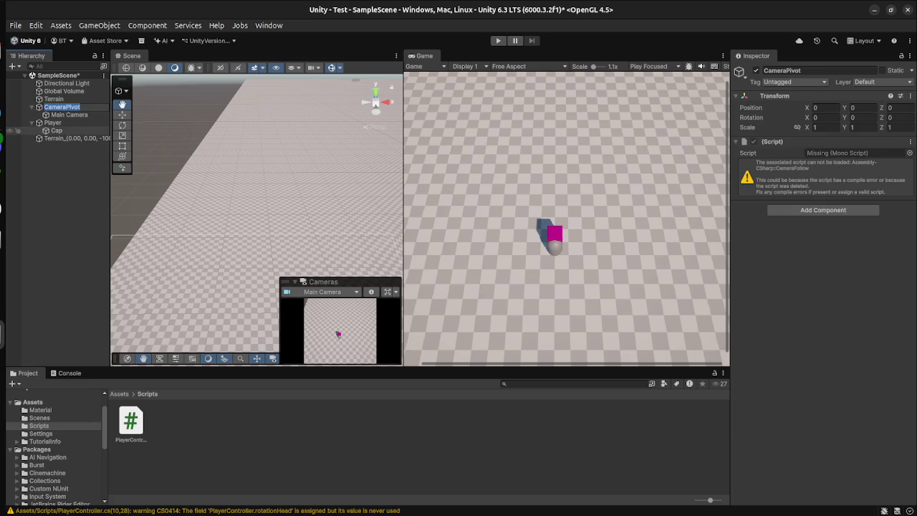
key(Return)
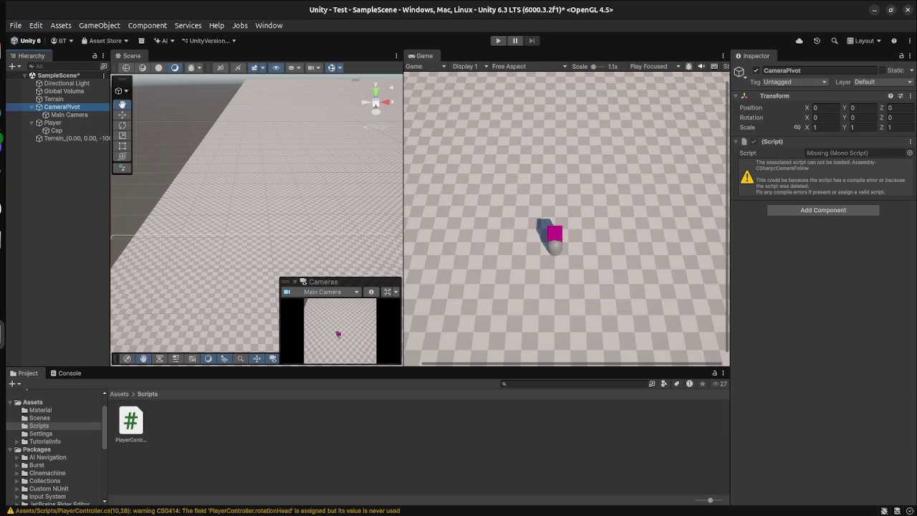
click(69, 115)
drag(69, 114, 62, 103)
click(61, 115)
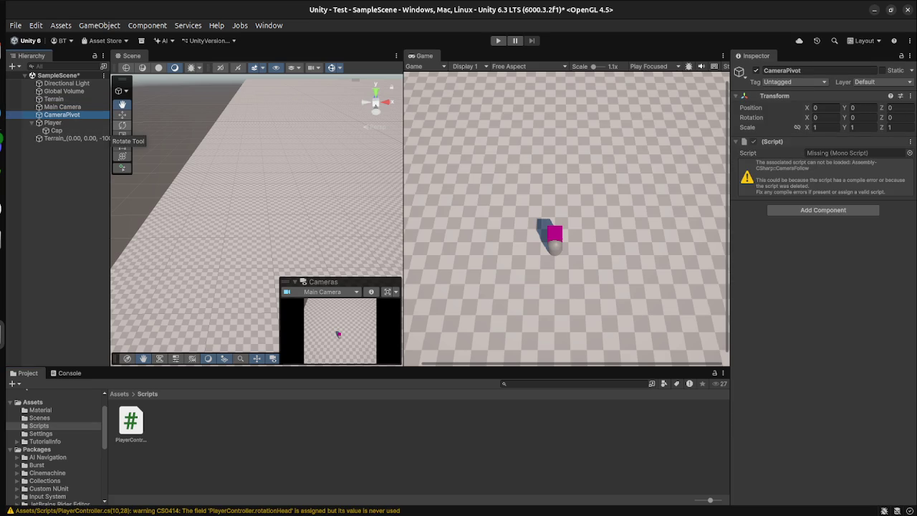
key(Delete)
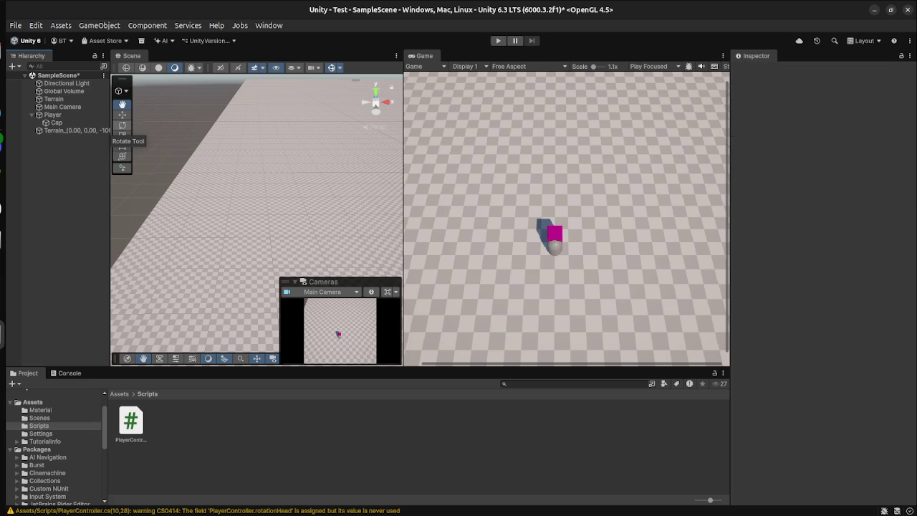
drag(63, 107, 63, 124)
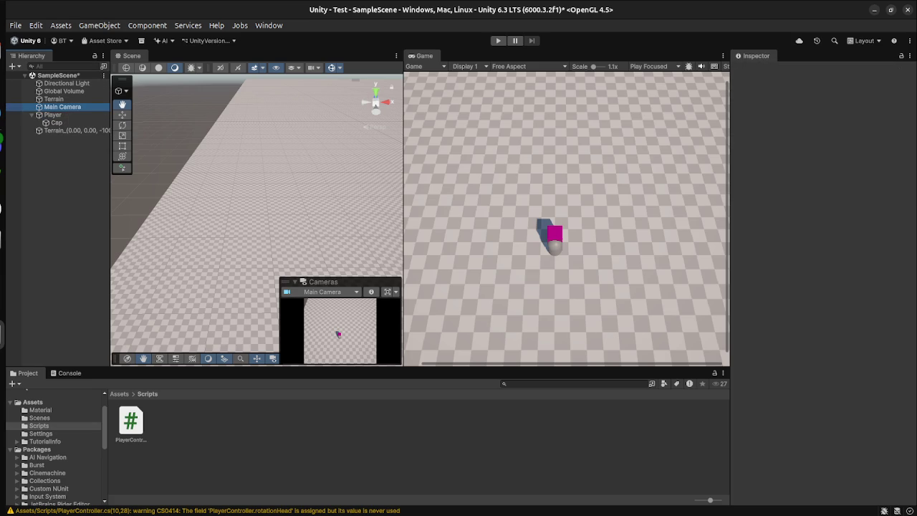
- Undo the CameraPivot deletion and nest Main Camera back under it
key(ctrl+z)
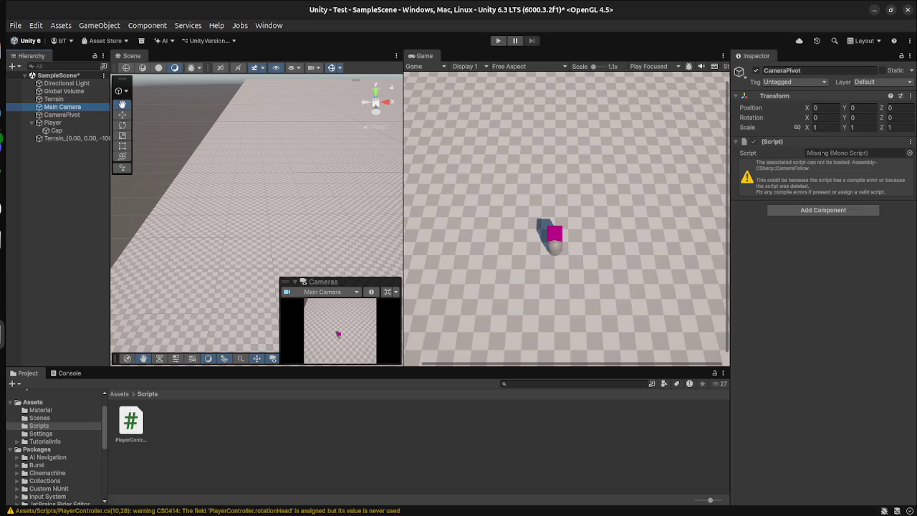
drag(62, 106, 62, 115)
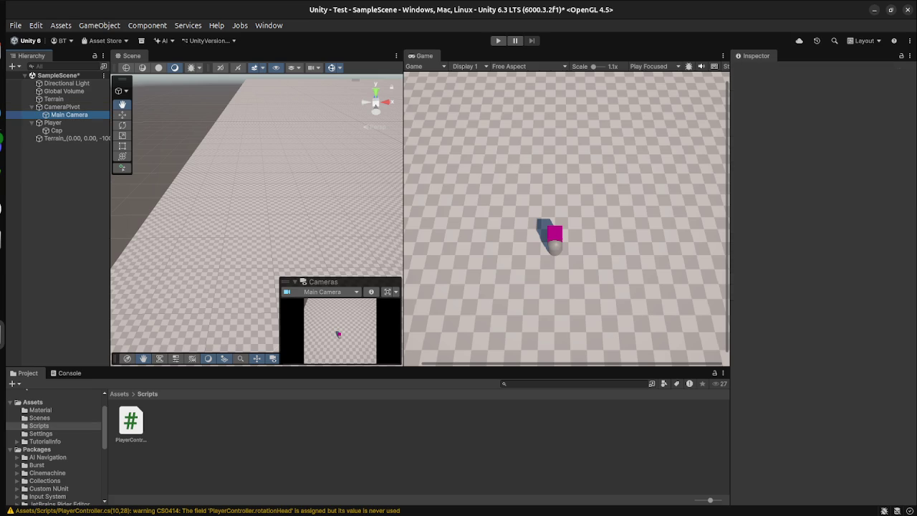
click(56, 130)
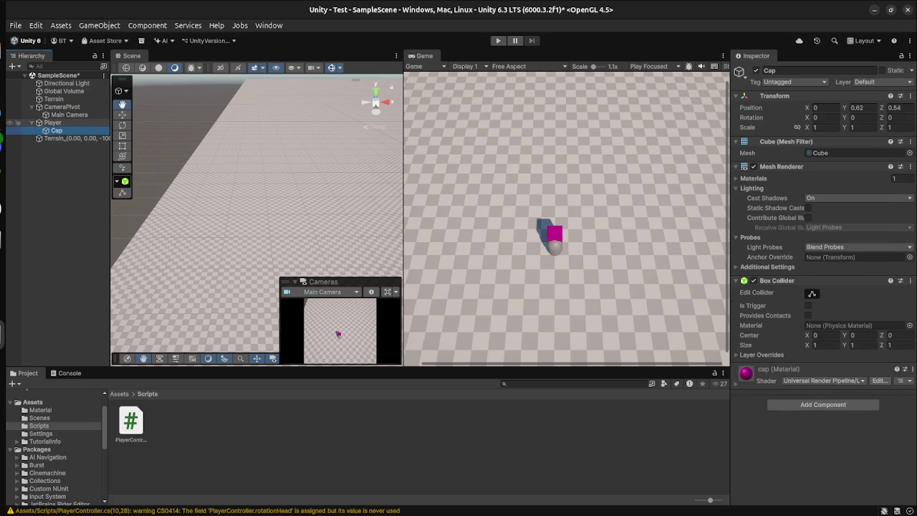
- Review the Player's Player Controller settings, then switch to PlayerController.cs in VS Code
click(52, 122)
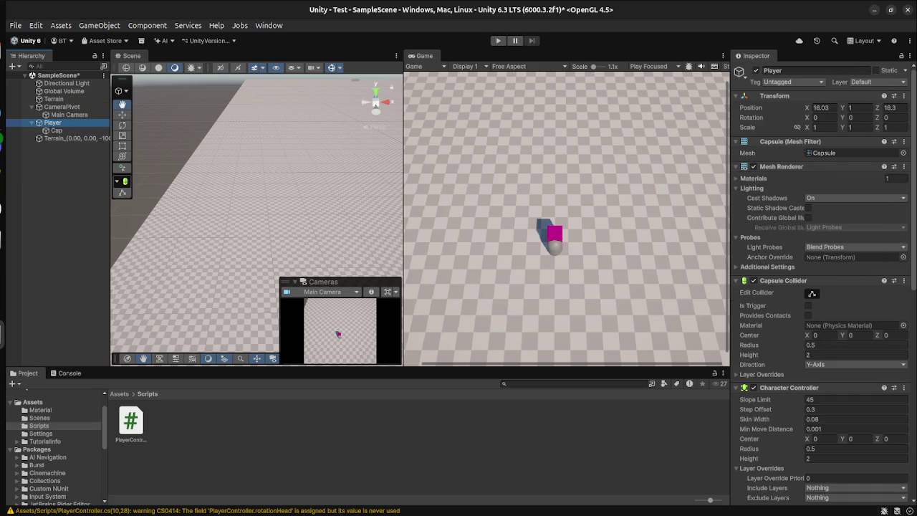
scroll(824, 286, down, 10)
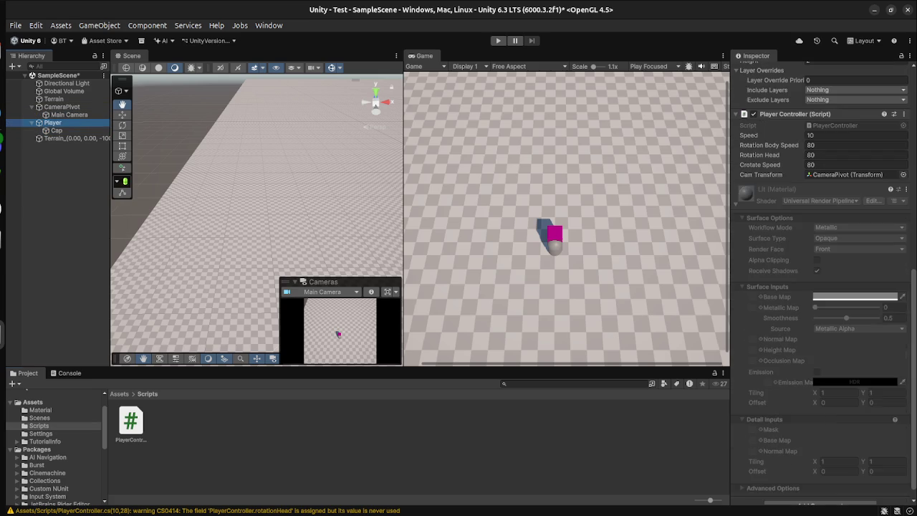
key(super)
click(645, 165)
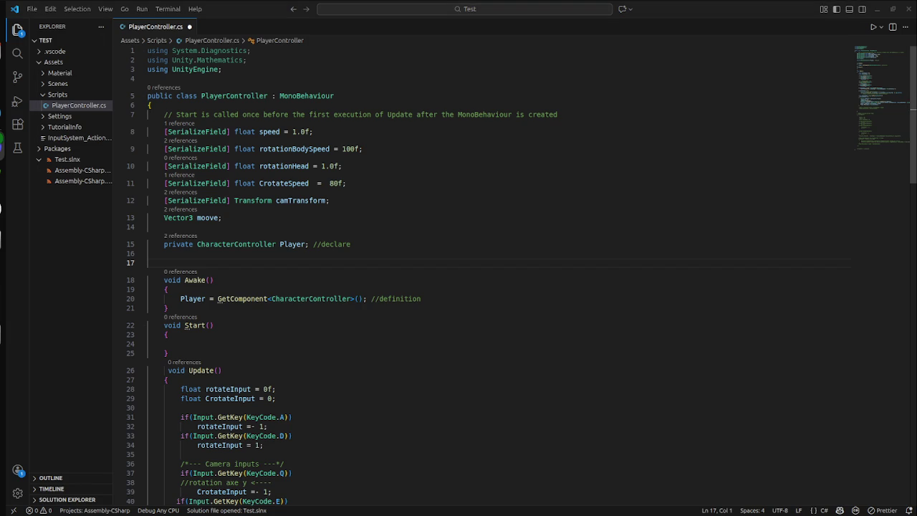
- Look over PlayerController.cs, inspecting the camera input lines in the Update method
scroll(502, 286, down, 1)
click(149, 202)
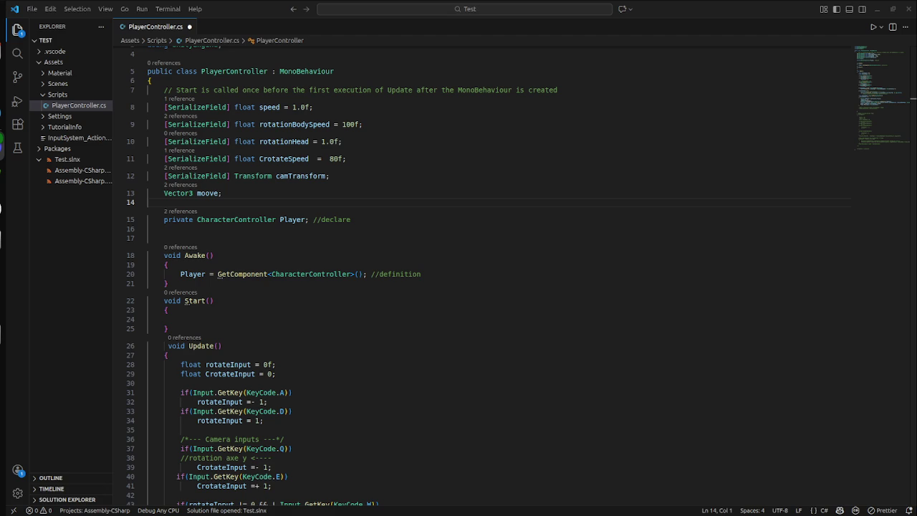
click(148, 256)
scroll(459, 287, down, 7)
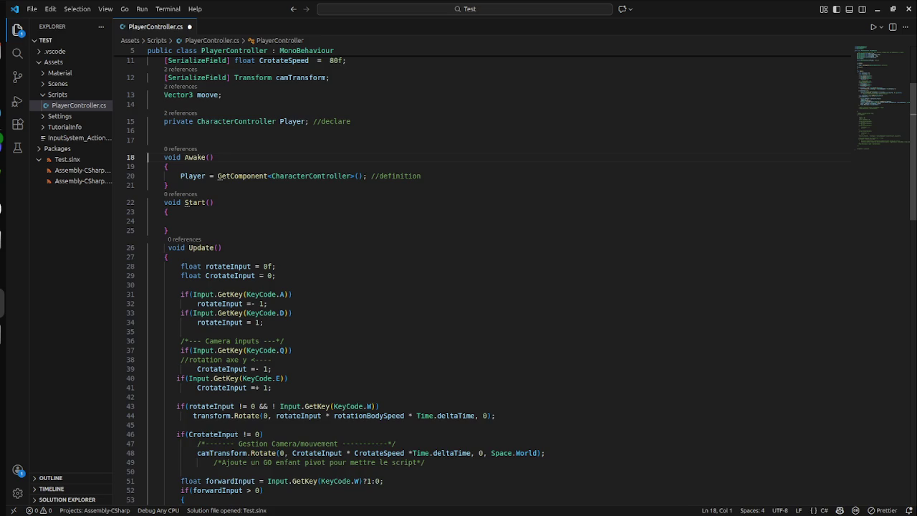
click(222, 149)
scroll(459, 287, down, 4)
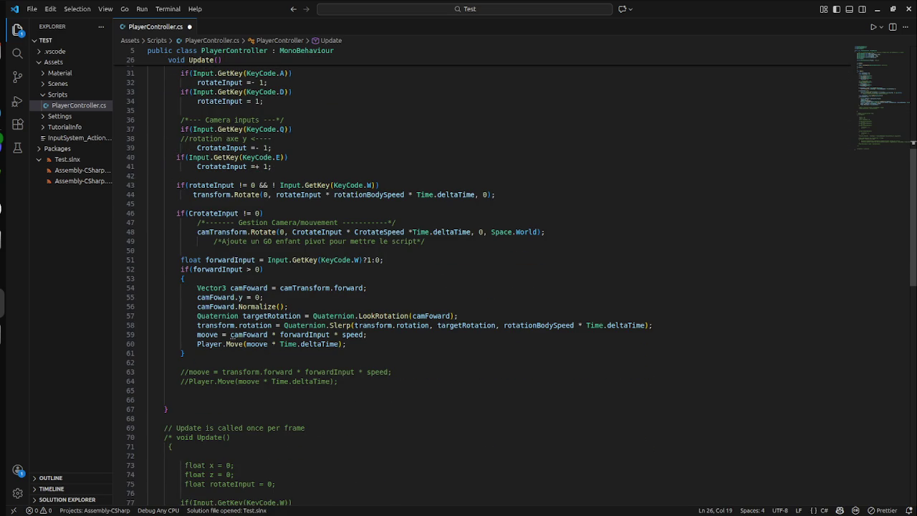
scroll(459, 286, up, 2)
scroll(459, 287, down, 4)
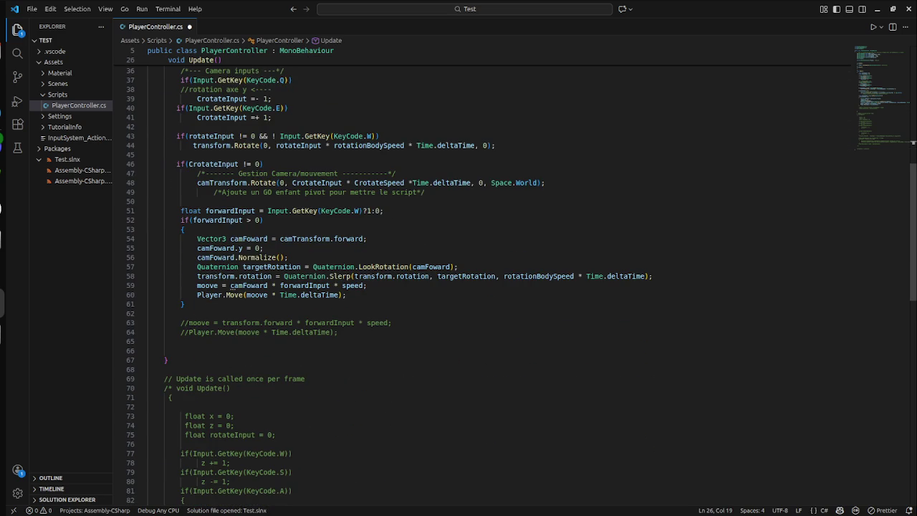
scroll(458, 287, up, 4)
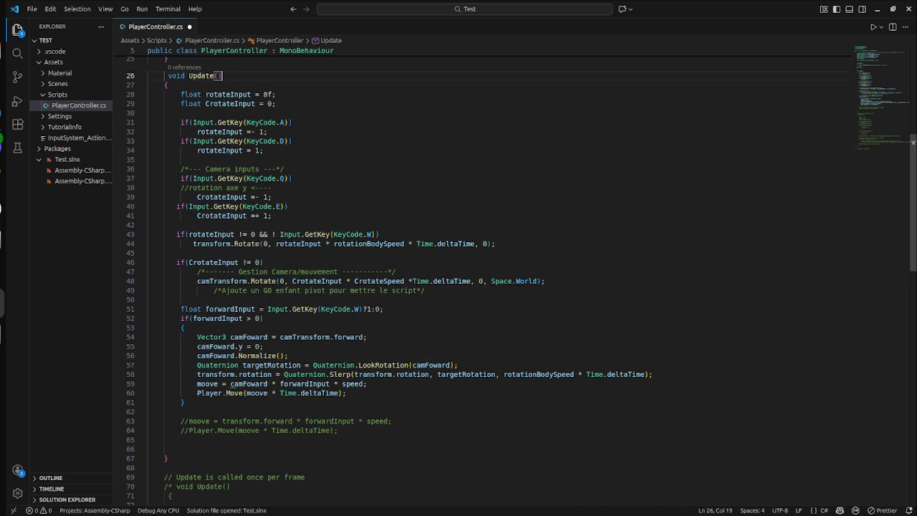
mouse_move(147, 159)
mouse_down()
mouse_move(296, 215)
mouse_move(153, 156)
mouse_move(154, 176)
mouse_move(156, 169)
mouse_up()
click(271, 196)
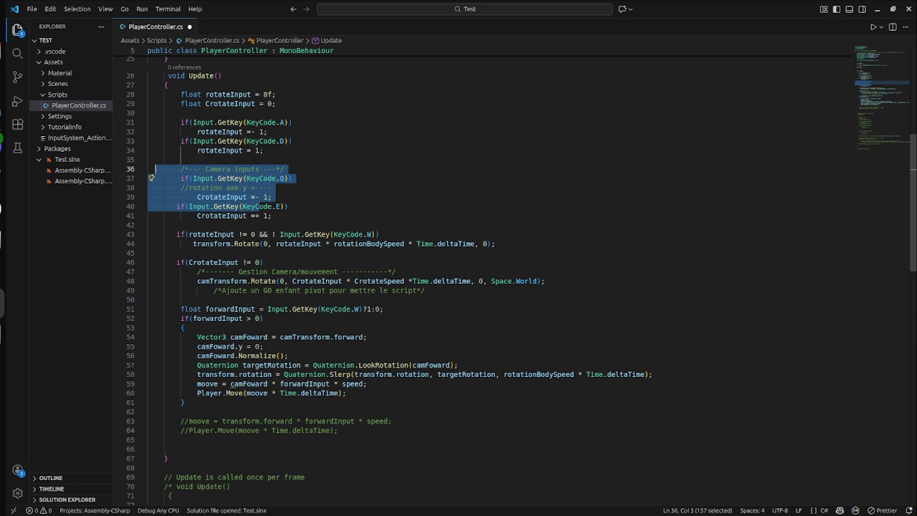
- Delete the old commented-out Update block (lines 69–105) and the leftover empty line
key(ctrl+End)
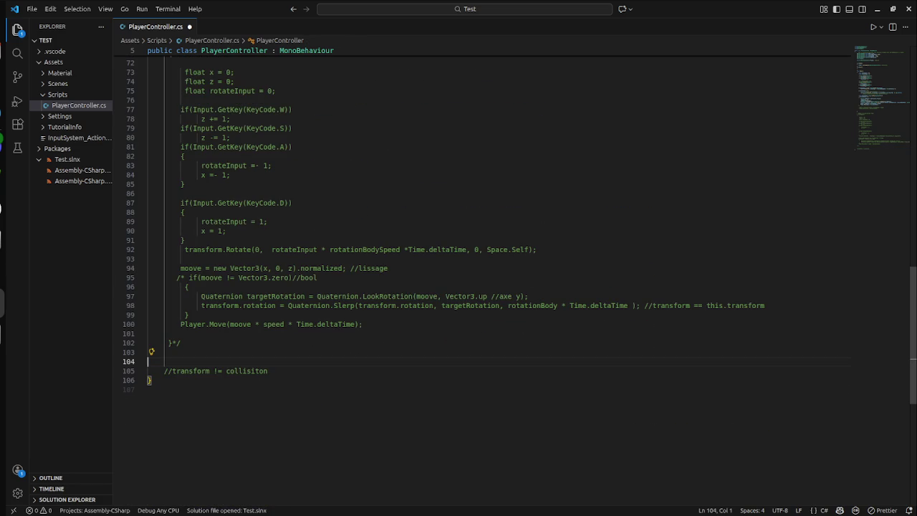
click(267, 370)
mouse_move(267, 371)
mouse_down()
mouse_move(152, 361)
mouse_move(175, 212)
mouse_move(188, 261)
mouse_move(149, 182)
mouse_up()
key(BackSpace)
scroll(459, 258, up, 5)
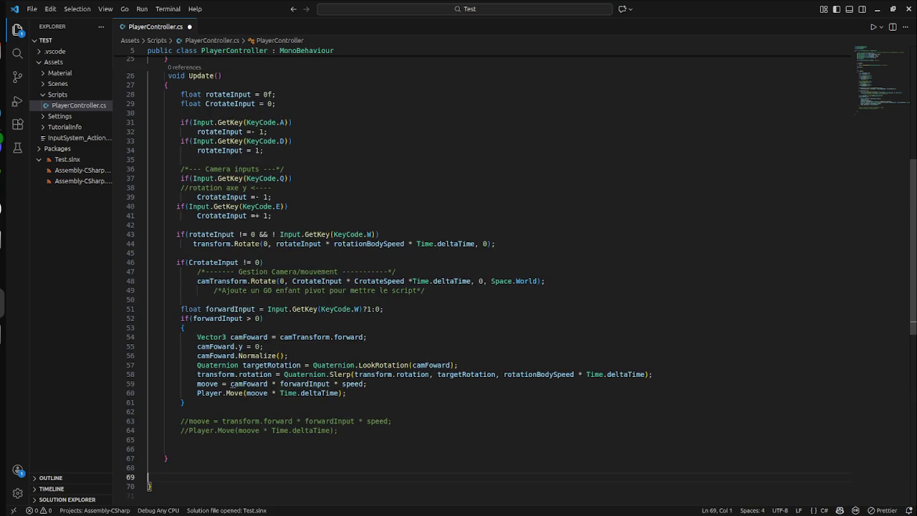
key(BackSpace)
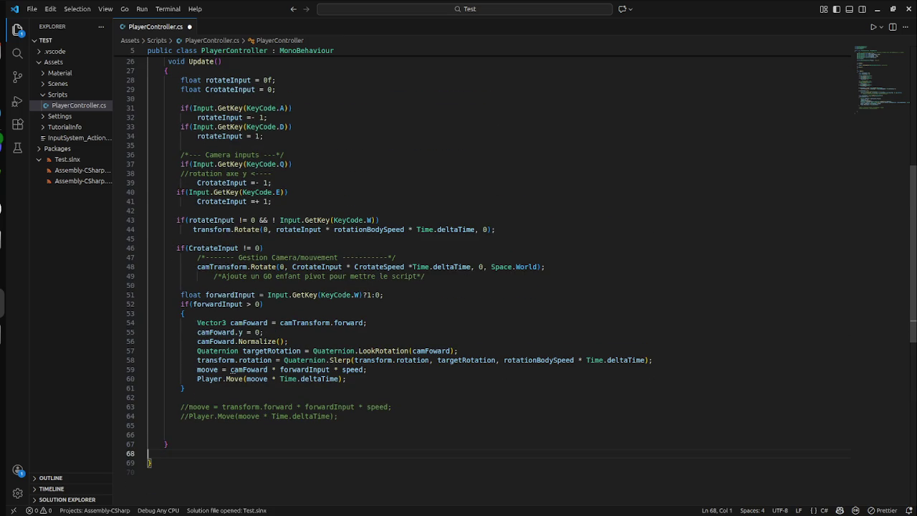
- Review the camera and rotation code on lines 41–68 and highlight the camFoward uses
drag(149, 453, 149, 155)
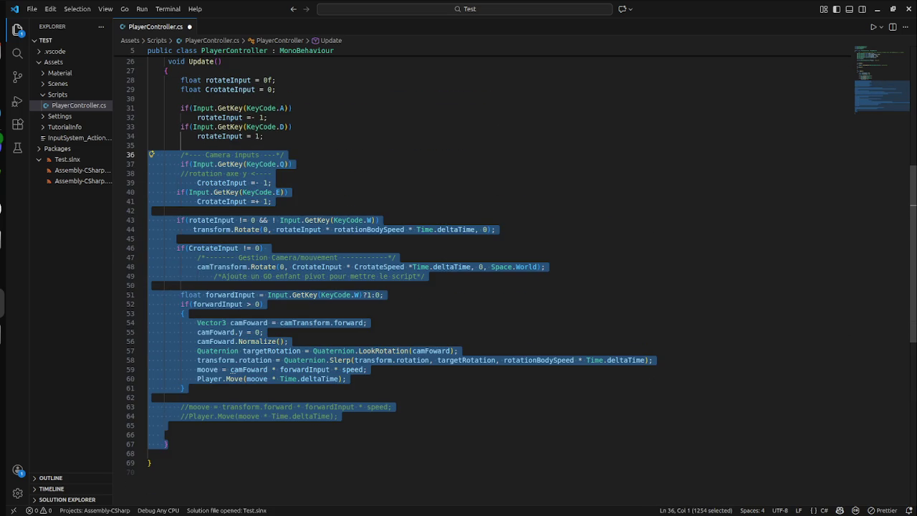
click(273, 174)
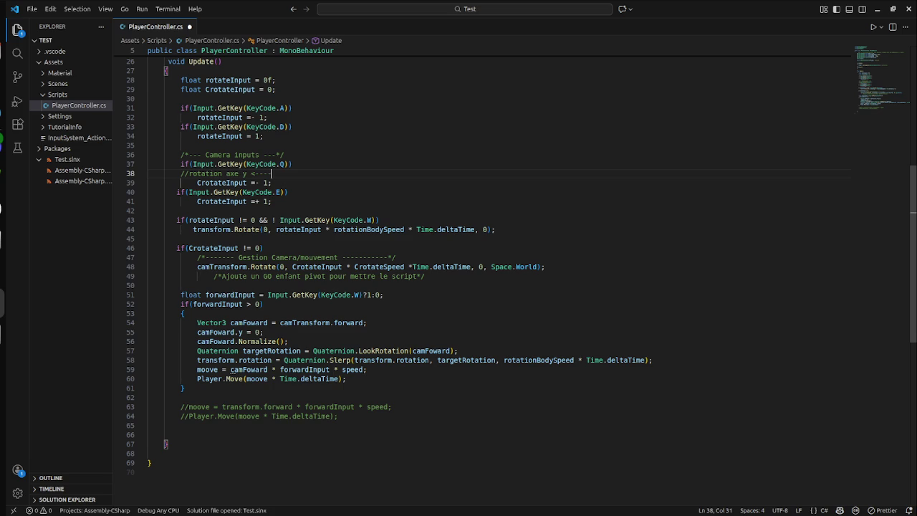
scroll(516, 277, up, 1)
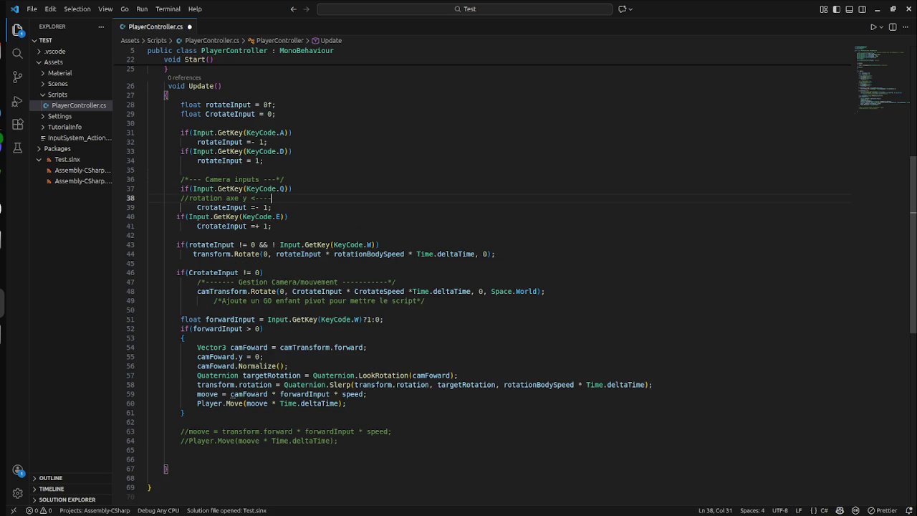
scroll(516, 277, up, 8)
scroll(516, 277, down, 7)
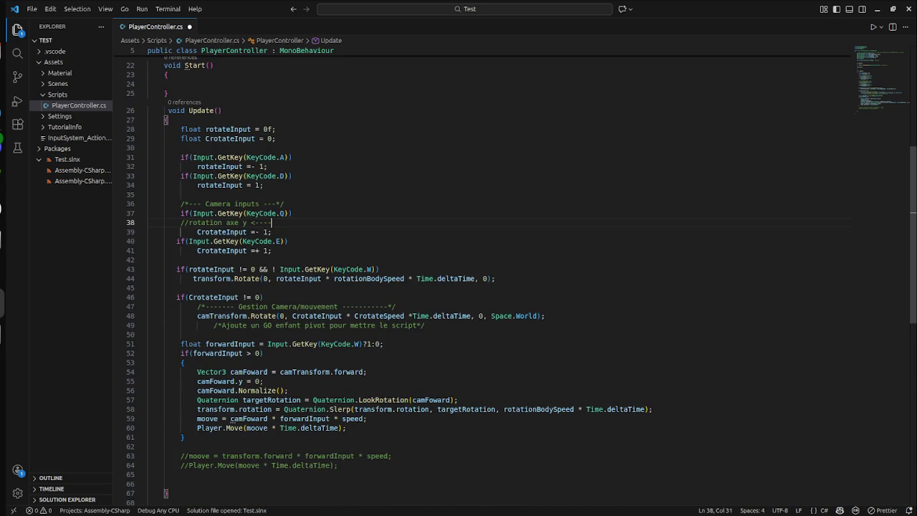
drag(176, 268, 495, 278)
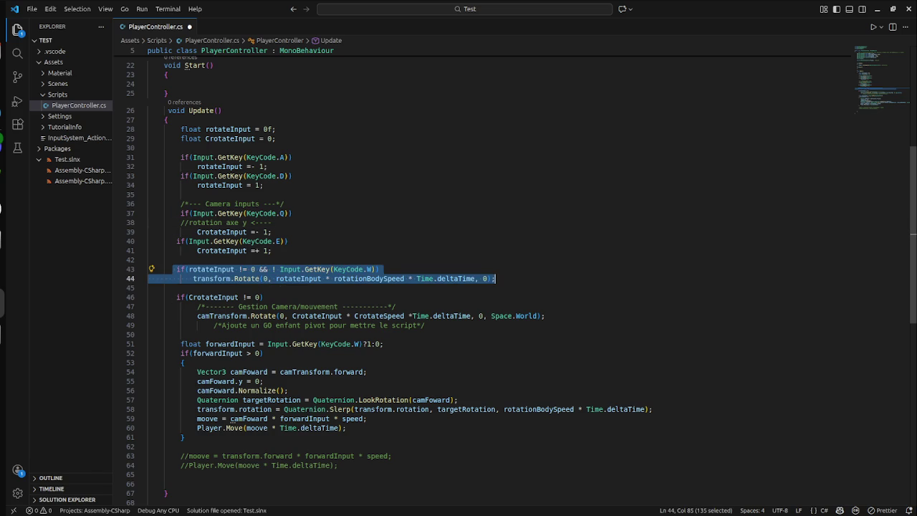
click(495, 278)
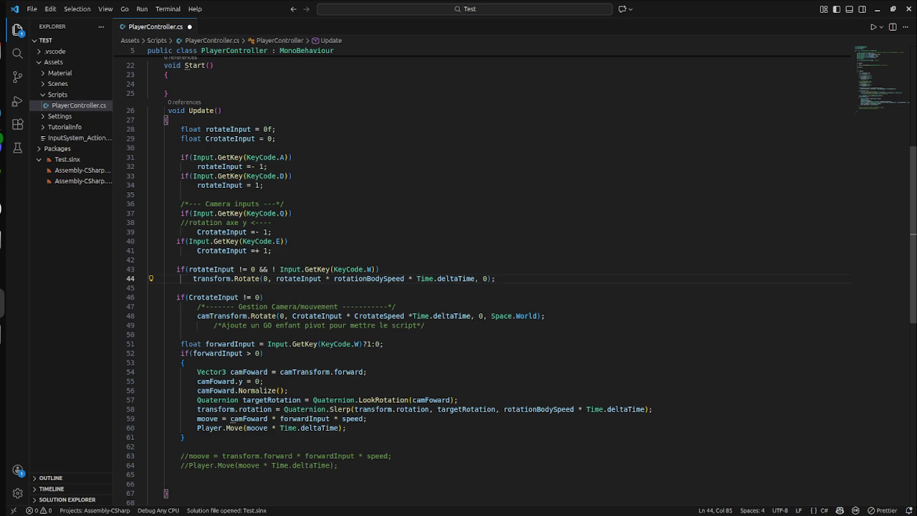
click(259, 418)
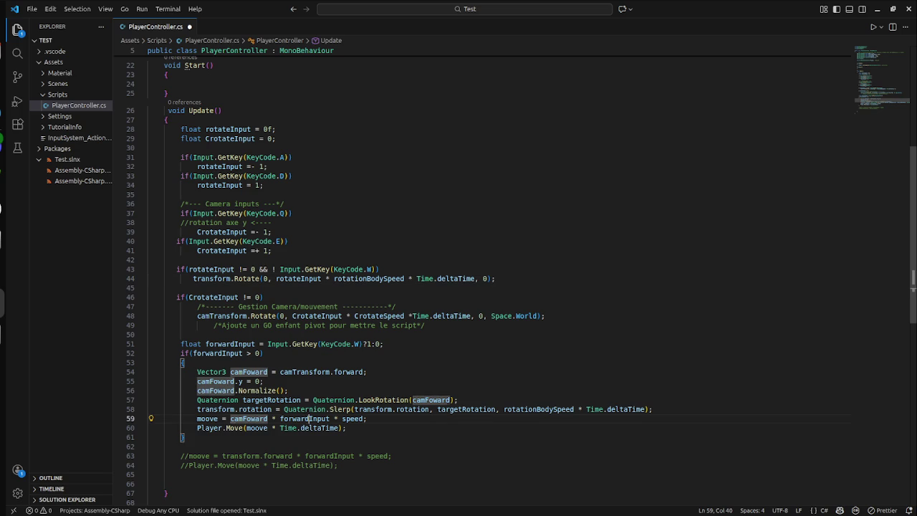
key(ctrl+Right)
key(ctrl+Right)
key(ctrl+Right)
key(Up)
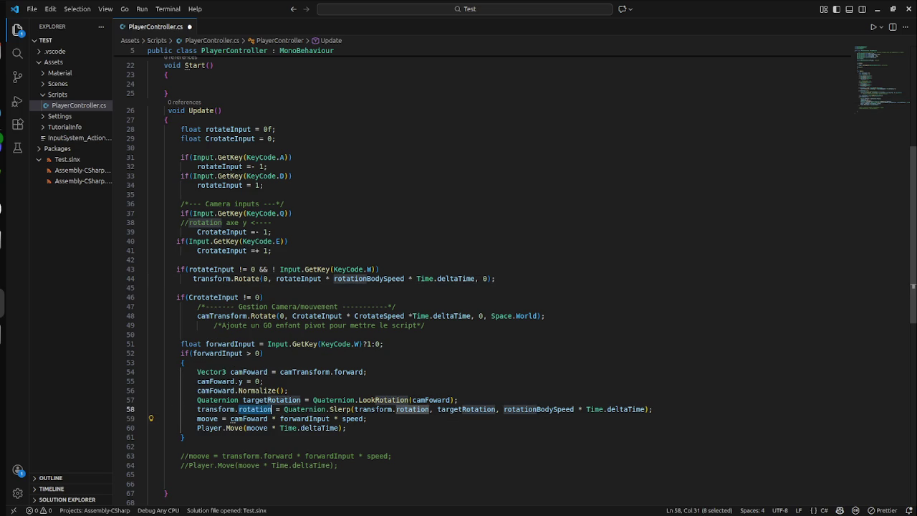
key(End)
- Delete the targetRotation and Slerp lines 57–58, undo the deletion, and save
mouse_move(652, 410)
mouse_down()
mouse_move(163, 400)
mouse_move(163, 391)
mouse_move(163, 400)
mouse_up()
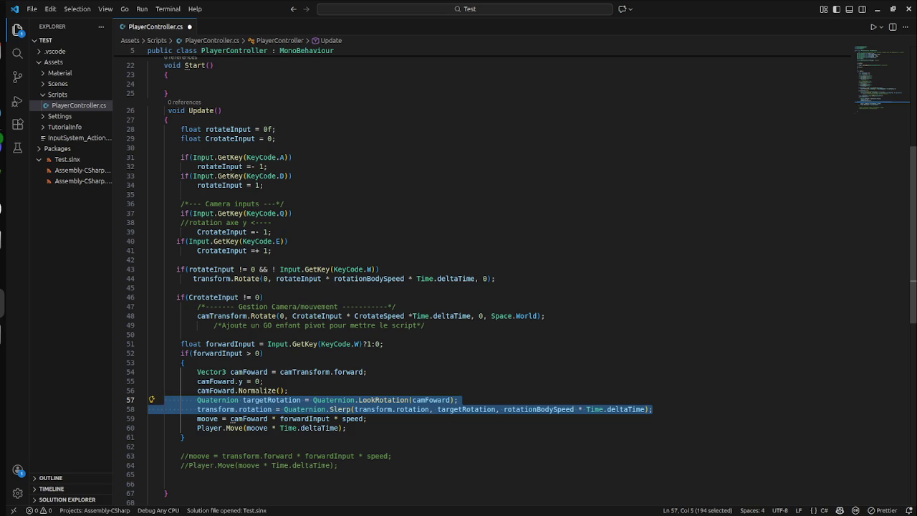
key(Delete)
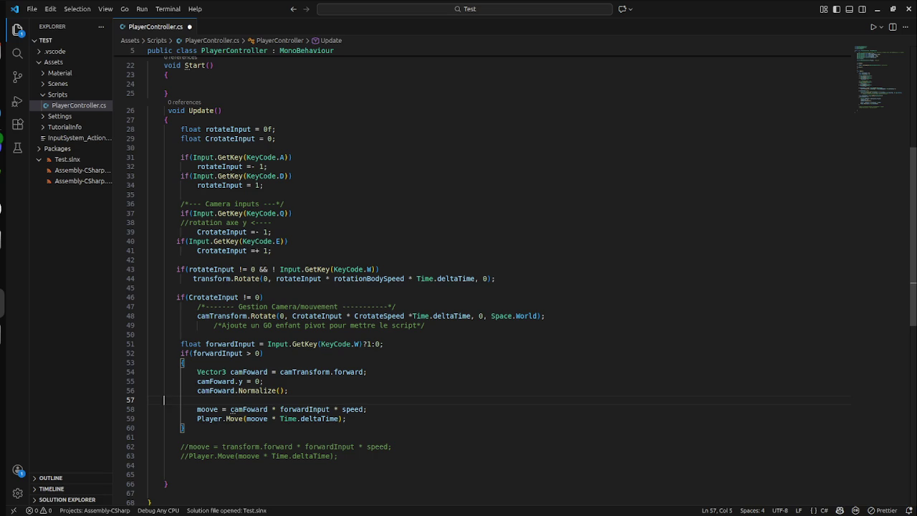
key(Delete)
click(261, 353)
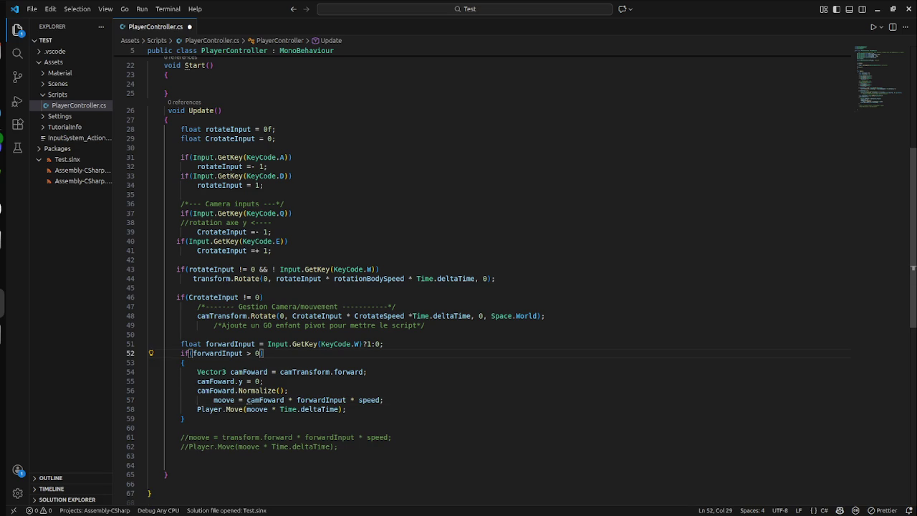
key(ctrl+z)
key(ctrl+z)
click(263, 353)
key(ctrl+s)
- Delete the targetRotation and transform.rotation Slerp lines again and save PlayerController.cs
click(130, 400)
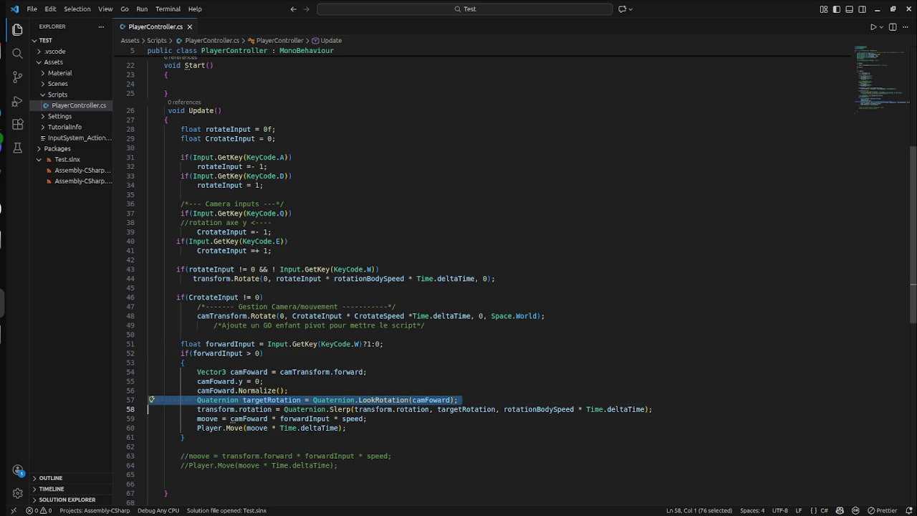
key(Delete)
key(shift+Down)
key(Delete)
key(Up)
key(Up)
key(Up)
key(End)
key(shift+Down)
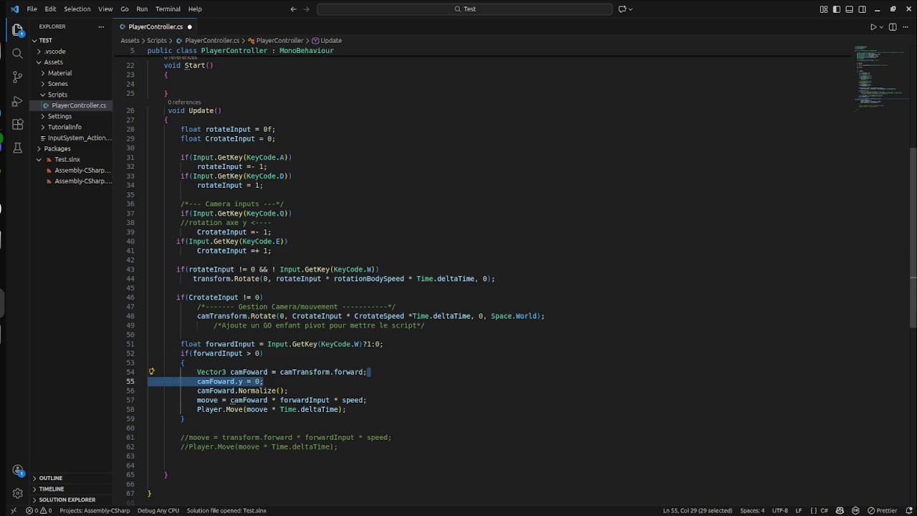
key(Escape)
key(ctrl+s)
key(super)
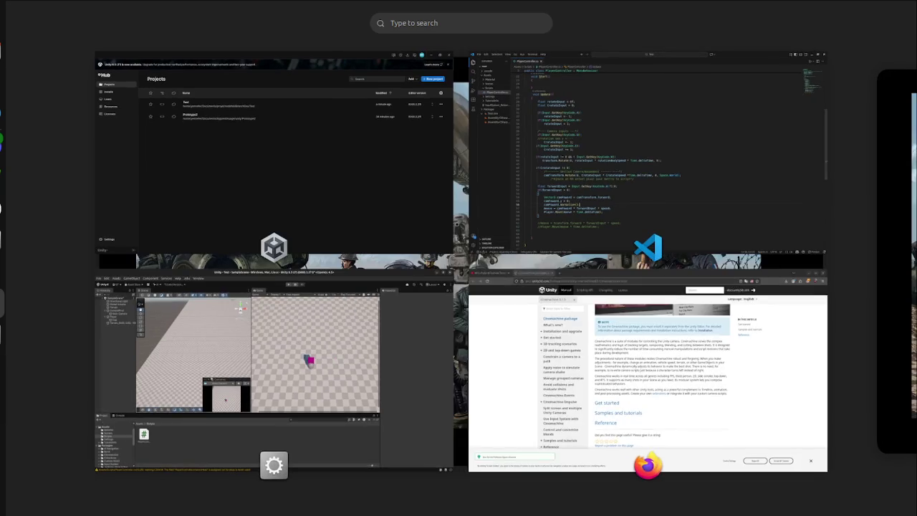
- Bring Unity to the front and select the Player object in the Hierarchy
click(275, 369)
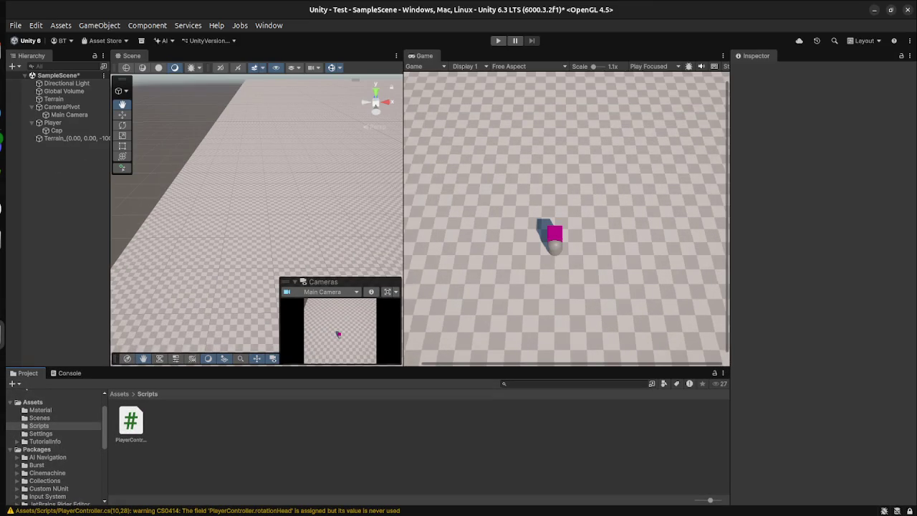
click(57, 131)
click(53, 122)
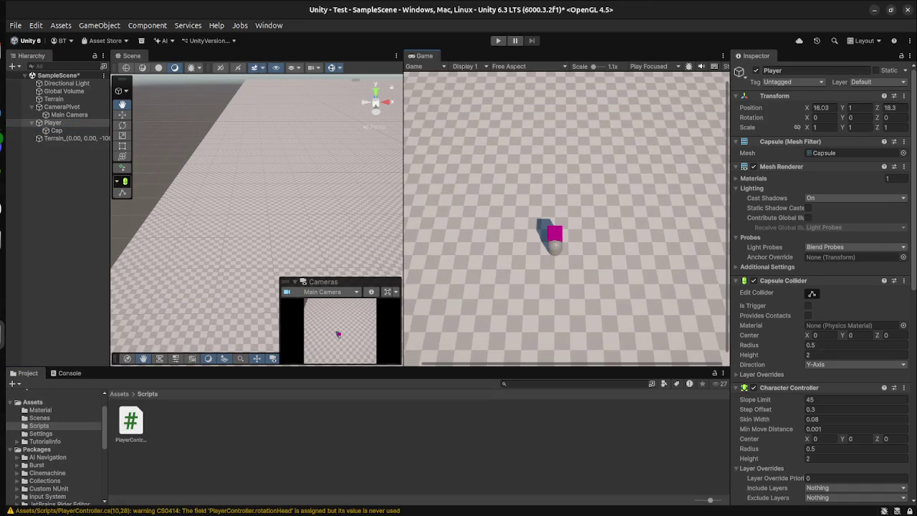
key(super)
click(645, 154)
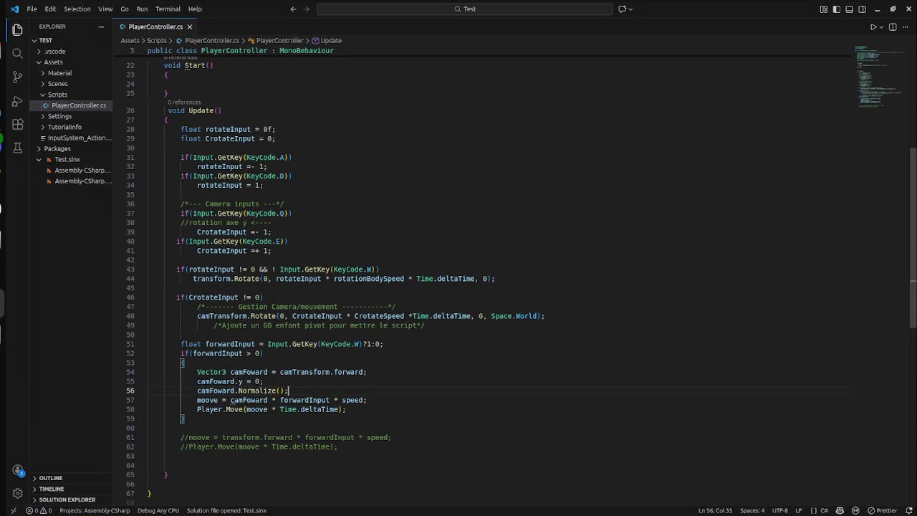
key(super)
click(276, 369)
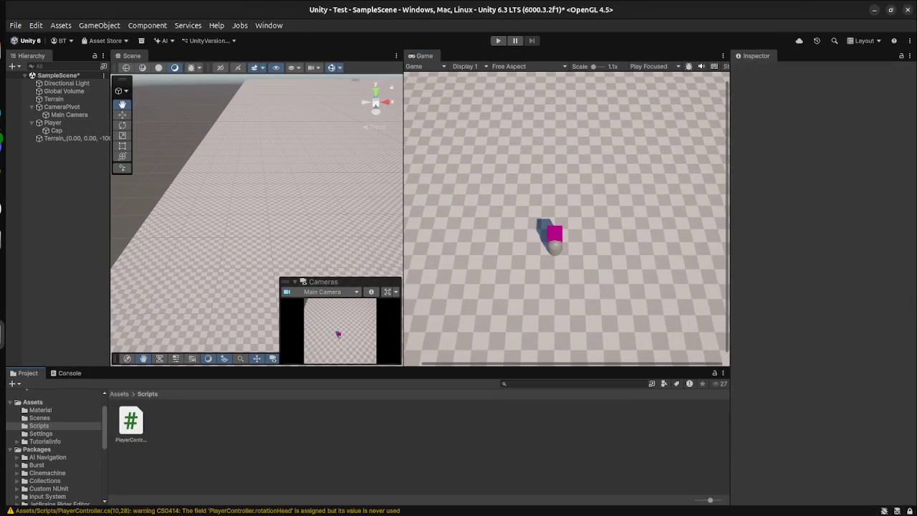
- Enter Play mode and drive the player capsule forward across the terrain with W
key(ctrl+p)
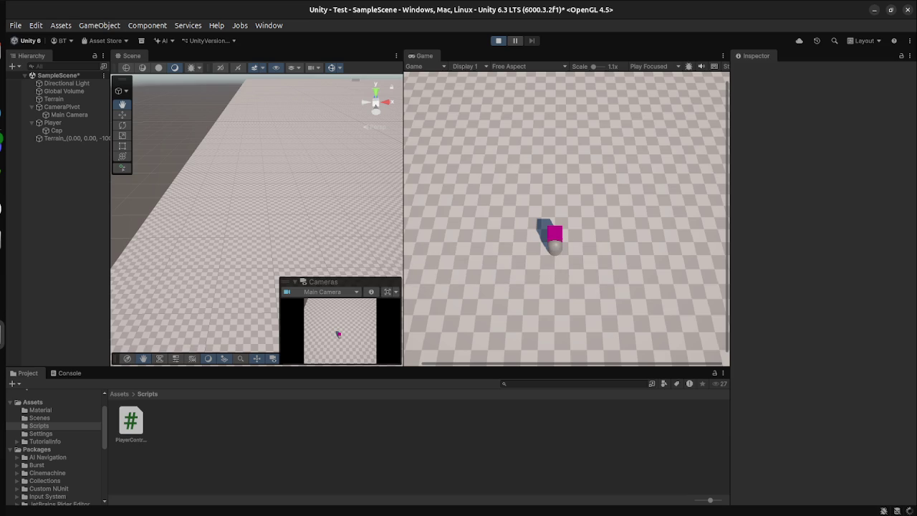
key(w)
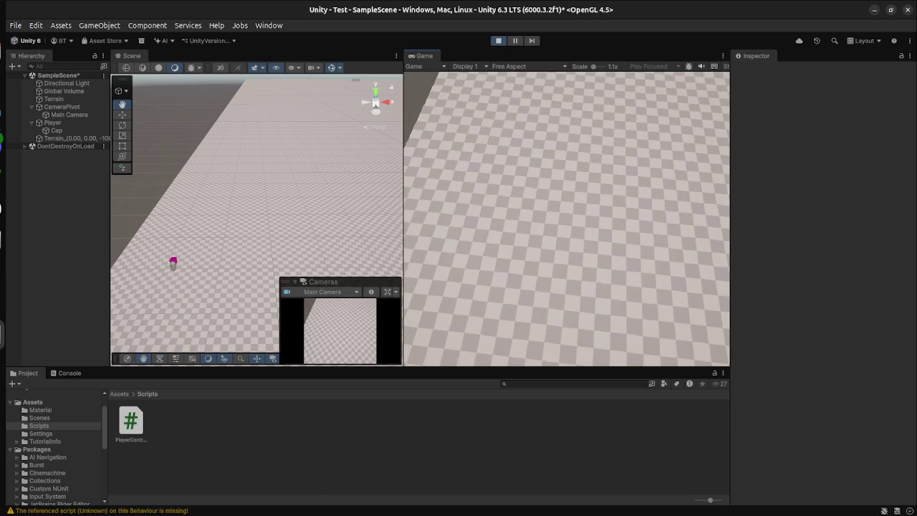
key(super)
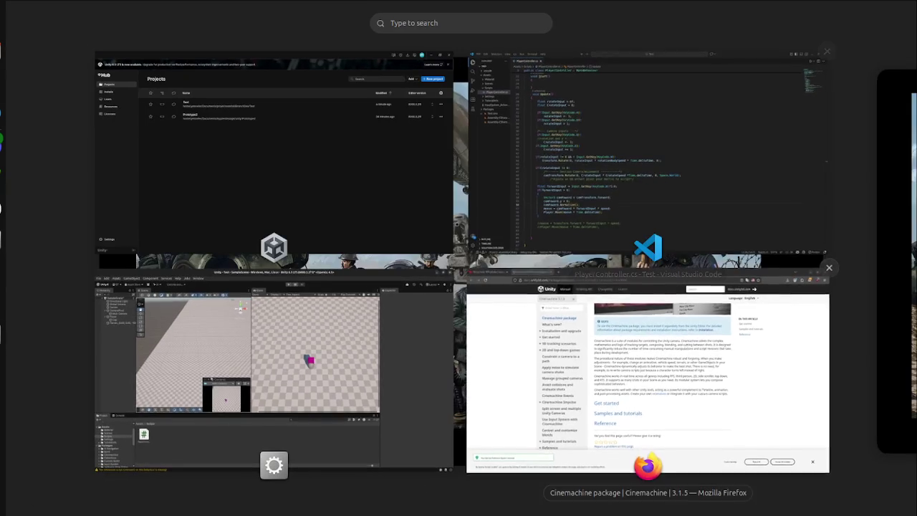
- Delete the body and camera rotation blocks on lines 43–49 of Update
click(651, 153)
click(264, 184)
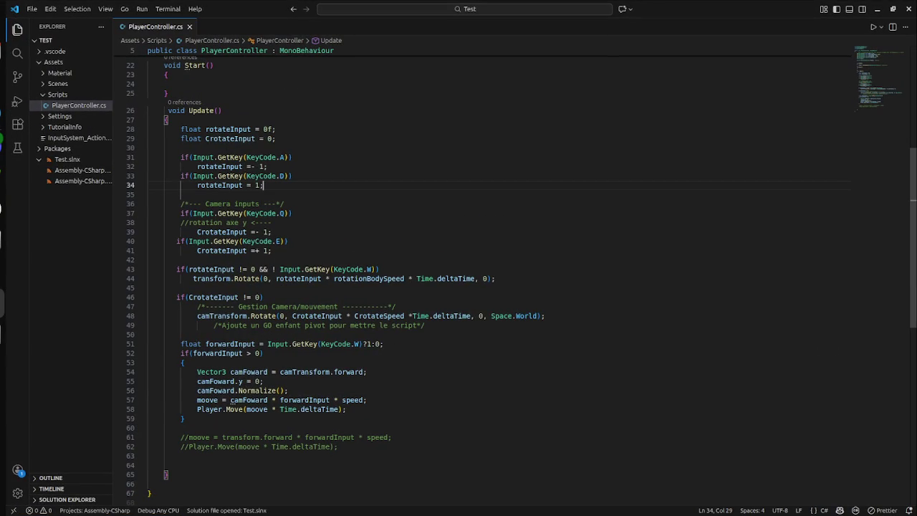
click(287, 240)
key(Down)
key(Down)
mouse_move(425, 326)
mouse_down()
mouse_move(147, 316)
mouse_move(148, 204)
mouse_up()
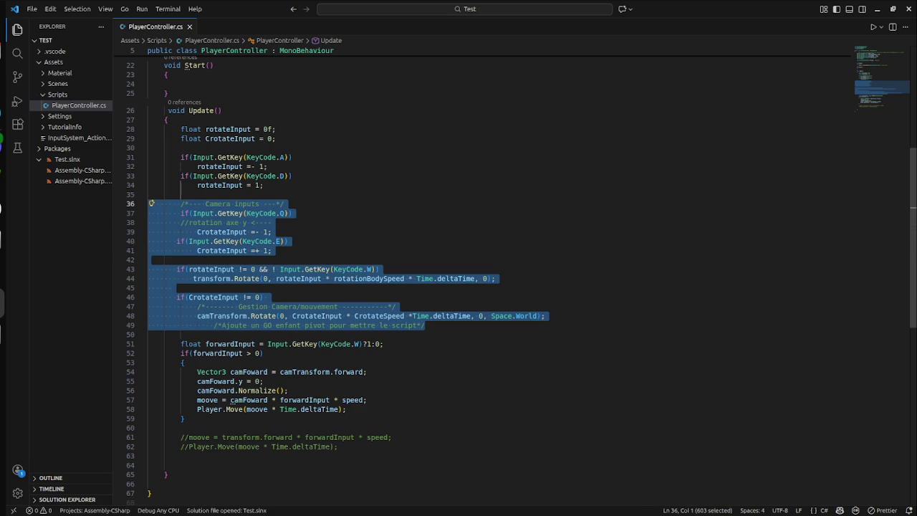
click(272, 222)
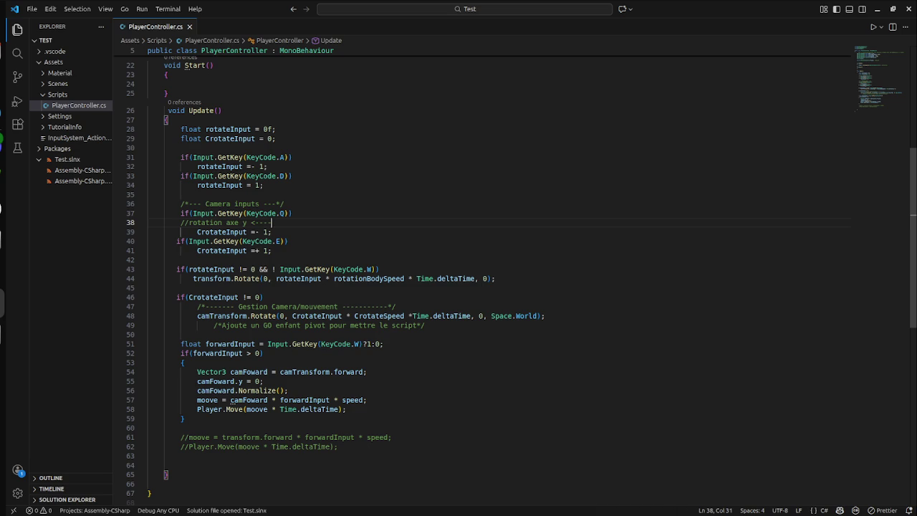
mouse_move(426, 325)
mouse_down()
mouse_move(147, 268)
mouse_move(152, 278)
mouse_move(151, 270)
mouse_up()
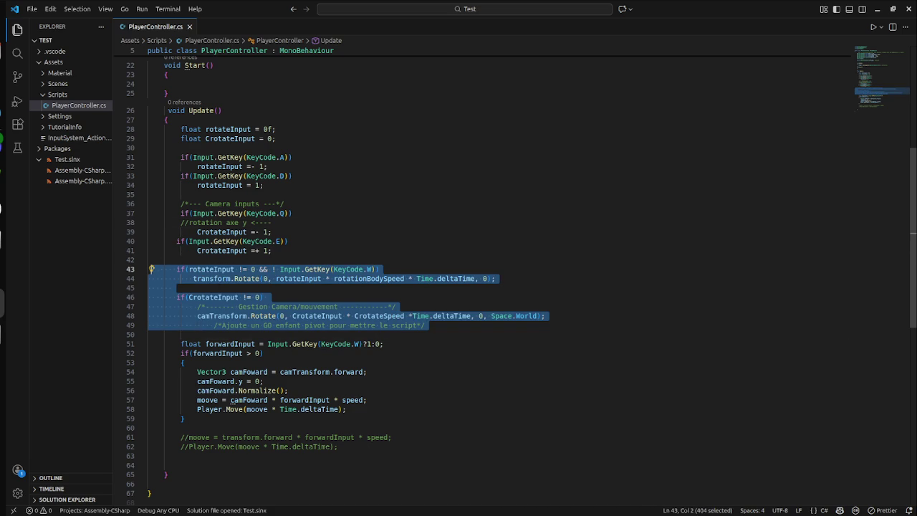
key(Delete)
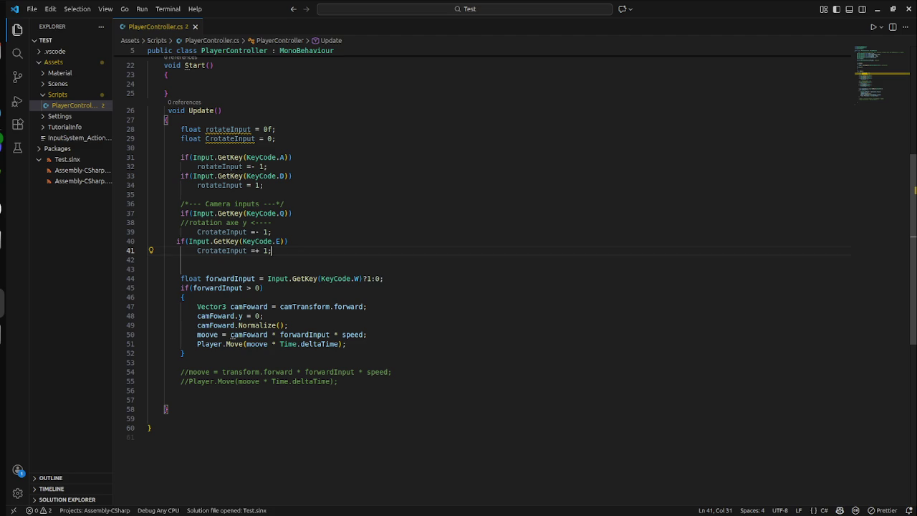
- Delete the rotateInput and CrotateInput declarations and save the script
drag(277, 138, 147, 120)
key(shift+Down)
key(shift+Down)
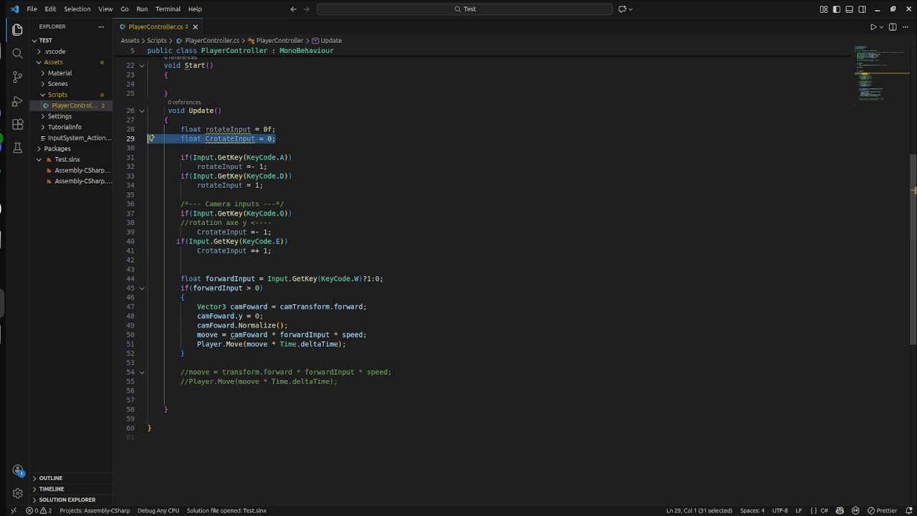
click(292, 157)
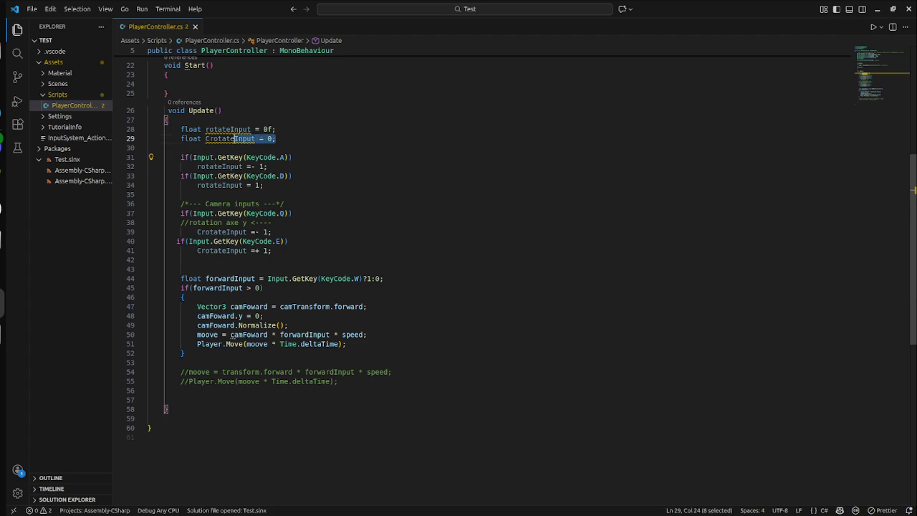
drag(275, 138, 147, 129)
key(BackSpace)
key(Delete)
key(ctrl+s)
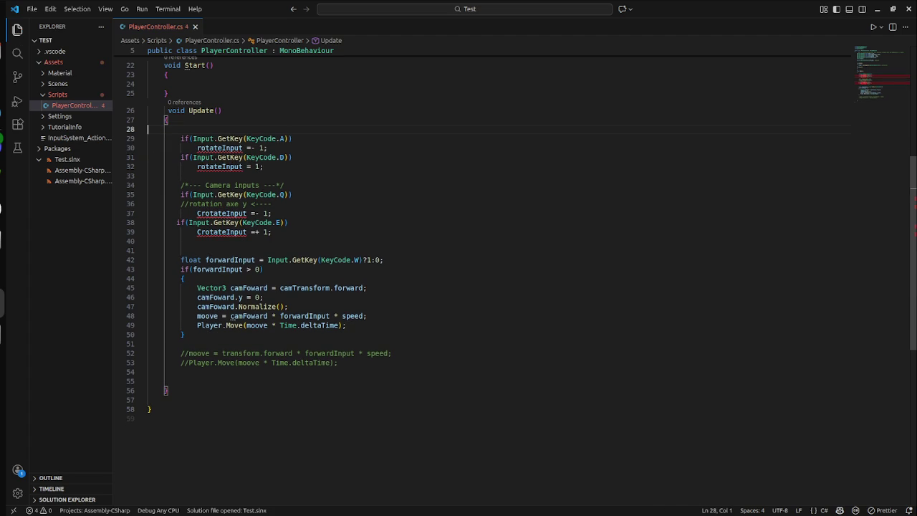
- Undo to restore the blank line and the two input declarations
mouse_move(182, 176)
mouse_down()
mouse_move(229, 167)
mouse_move(148, 138)
mouse_up()
click(292, 157)
key(ctrl+z)
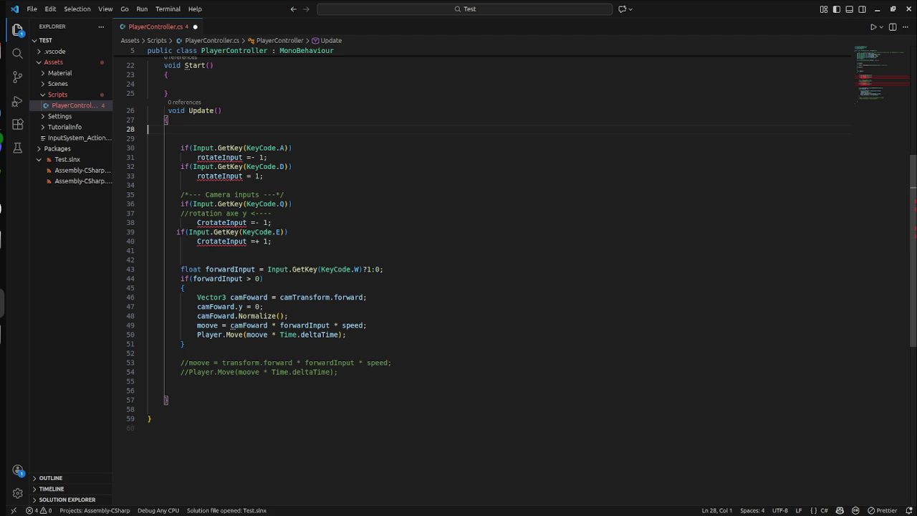
click(180, 185)
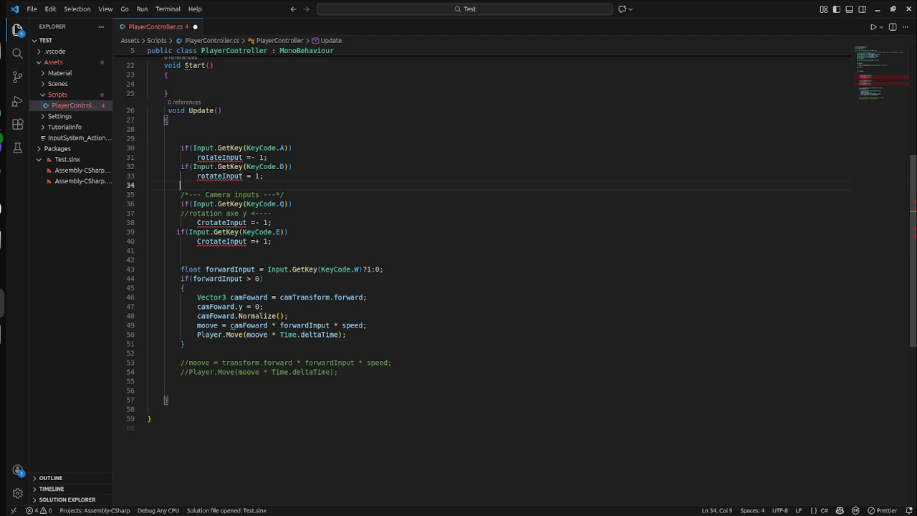
scroll(151, 284, up, 1)
drag(151, 284, 148, 209)
key(ctrl+z)
key(ctrl+z)
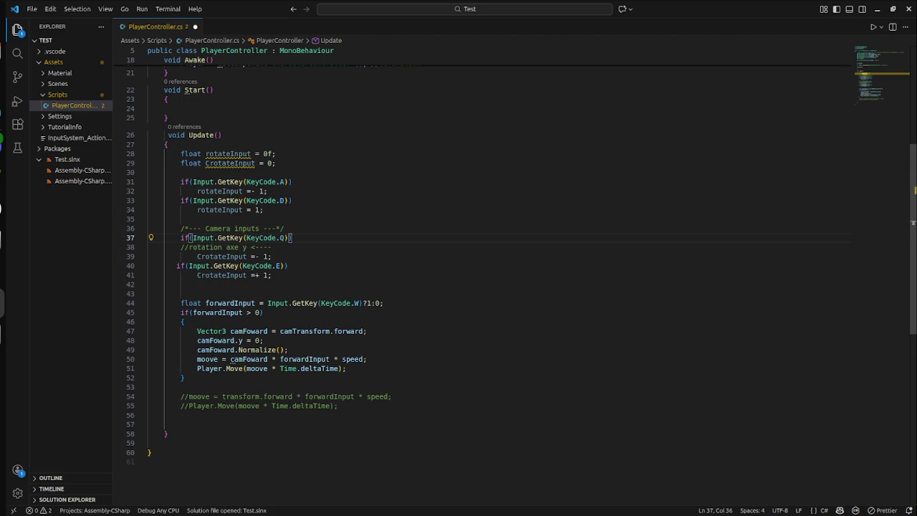
- Remove only the CrotateInput declaration and the camera-input block on lines 35–40, then save
double_click(230, 163)
triple_click(230, 162)
key(BackSpace)
mouse_move(274, 266)
mouse_down()
mouse_move(151, 257)
mouse_move(150, 219)
mouse_up()
key(BackSpace)
click(293, 237)
key(ctrl+s)
- Delete the extra blank line under the D-key rotate check
click(180, 209)
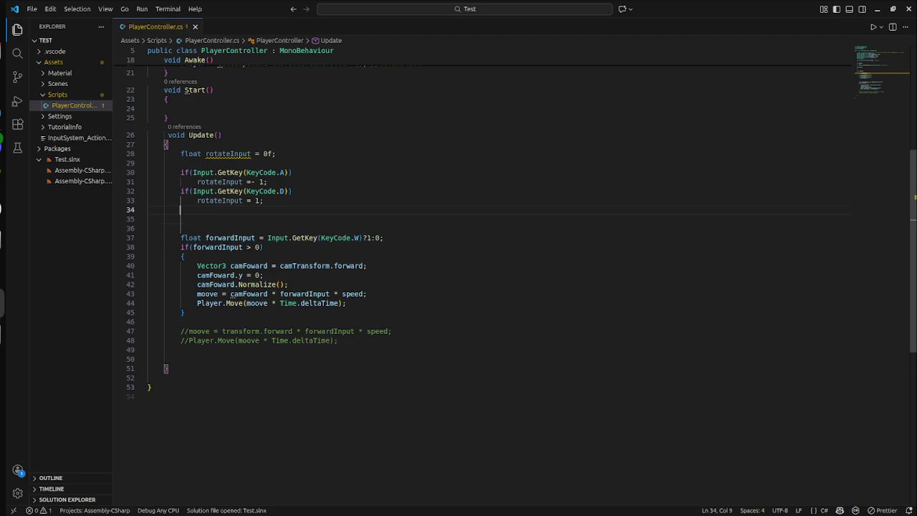
scroll(501, 272, up, 5)
scroll(501, 272, down, 2)
scroll(501, 272, up, 3)
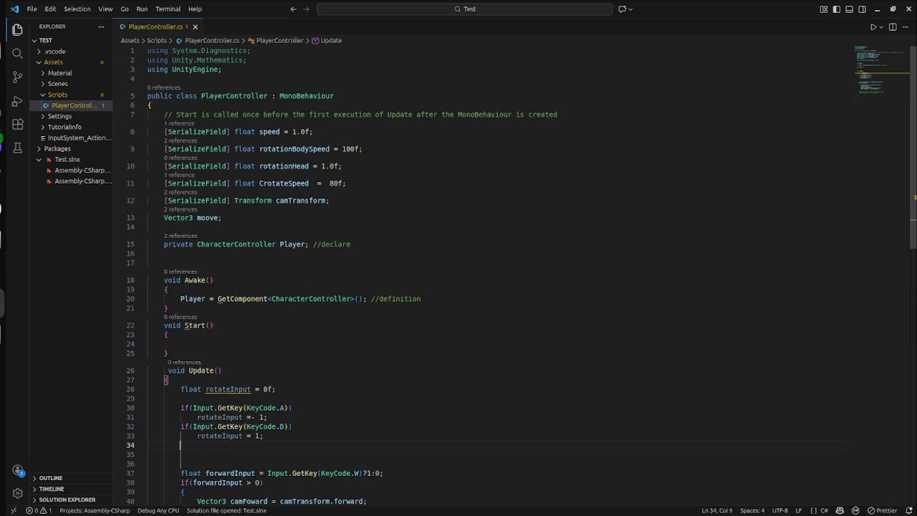
scroll(502, 272, down, 5)
click(264, 264)
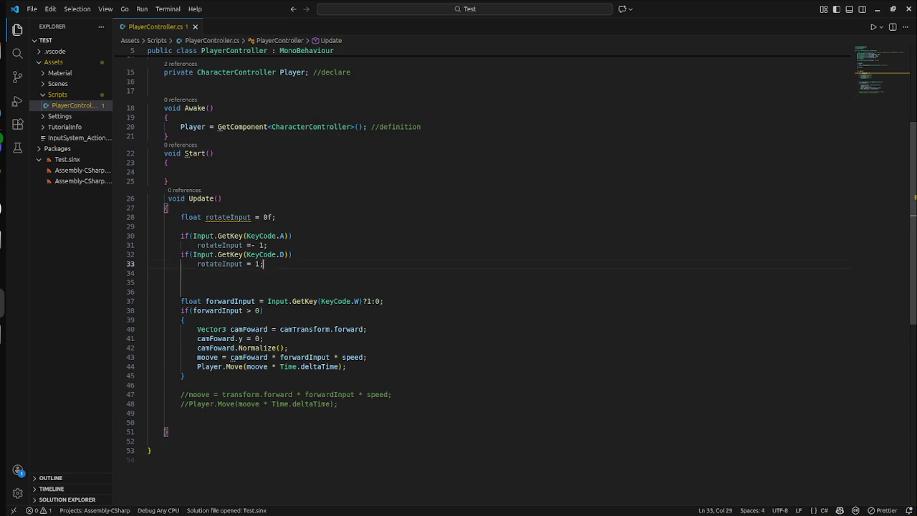
scroll(502, 272, down, 3)
click(151, 218)
click(180, 200)
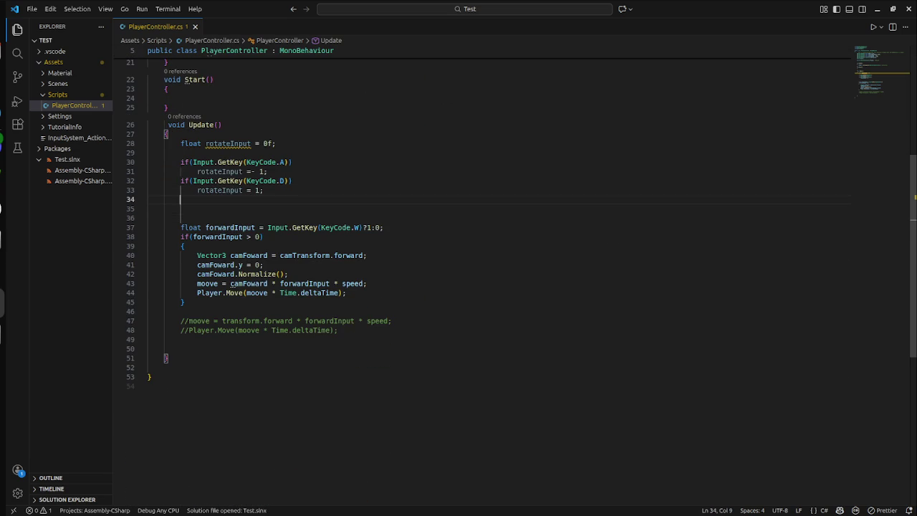
key(Delete)
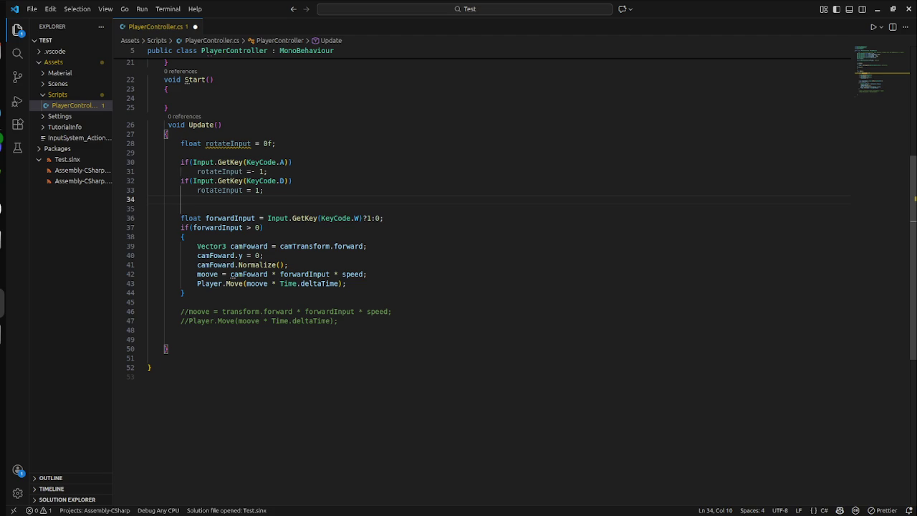
- Start a new line under the D-key check on line 33 and type 'transform'
drag(184, 199, 180, 162)
click(264, 190)
click(368, 245)
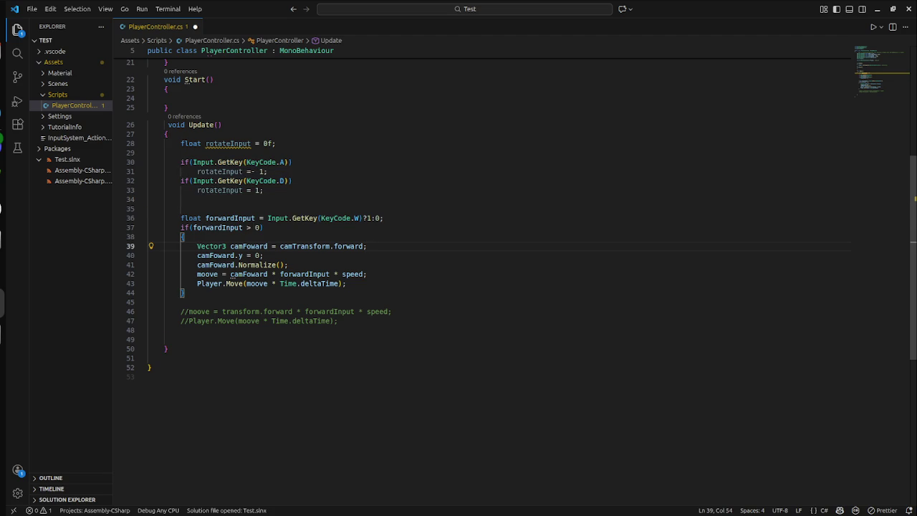
key(Up)
key(Up)
key(Up)
key(Down)
key(Down)
key(Down)
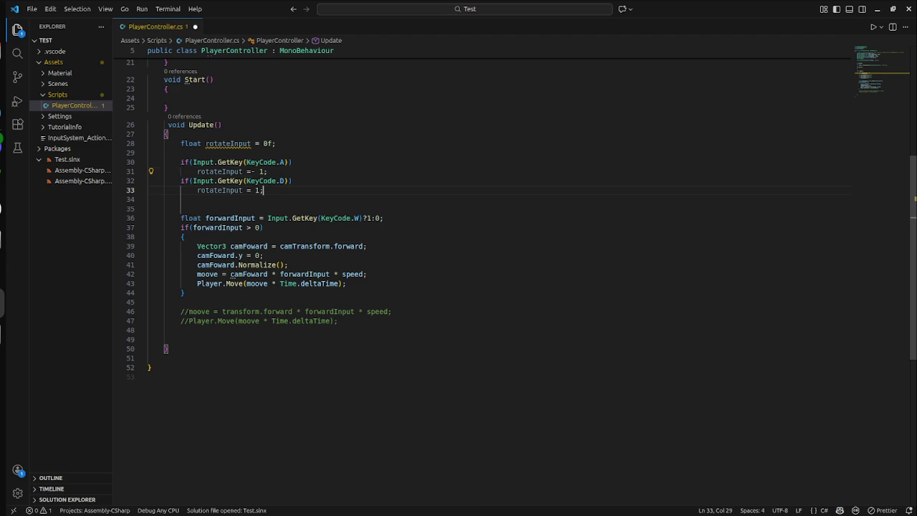
key(Return)
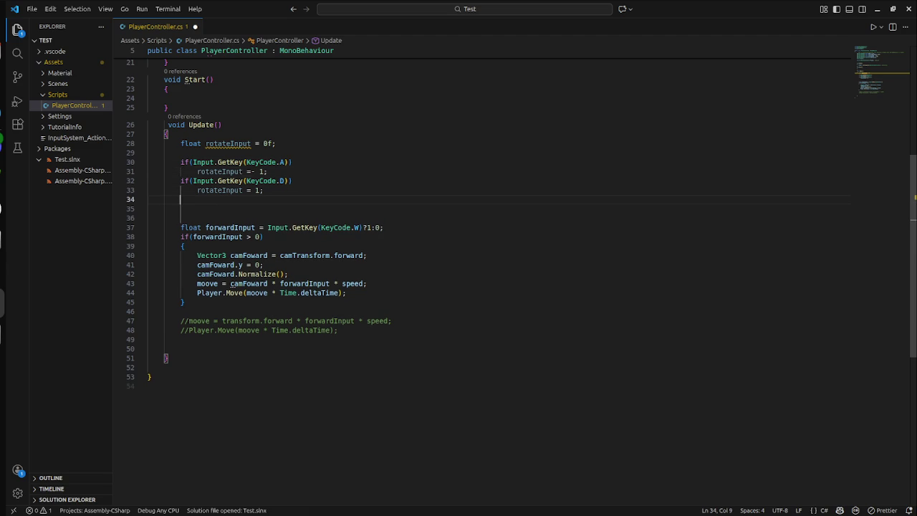
text(transform)
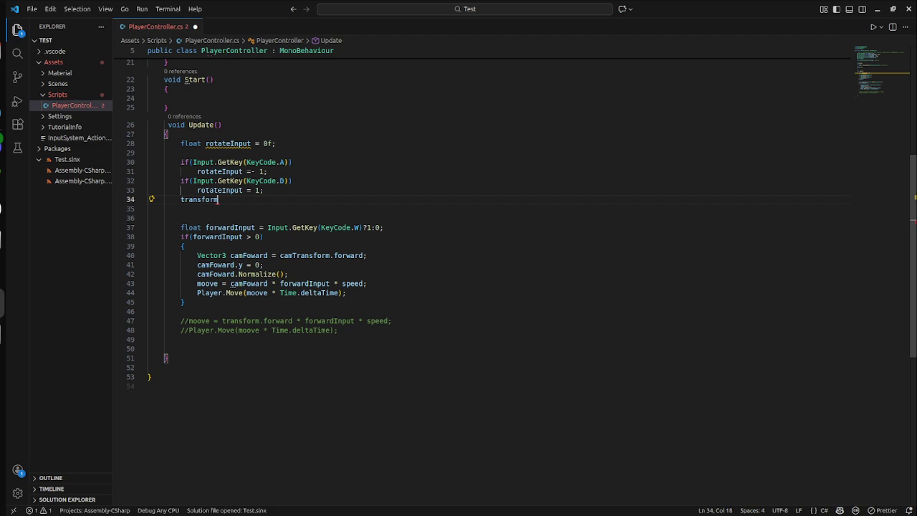
- Add the note 'JetReviens dans 5 / 10 mn !' near the end of Update and save
click(163, 349)
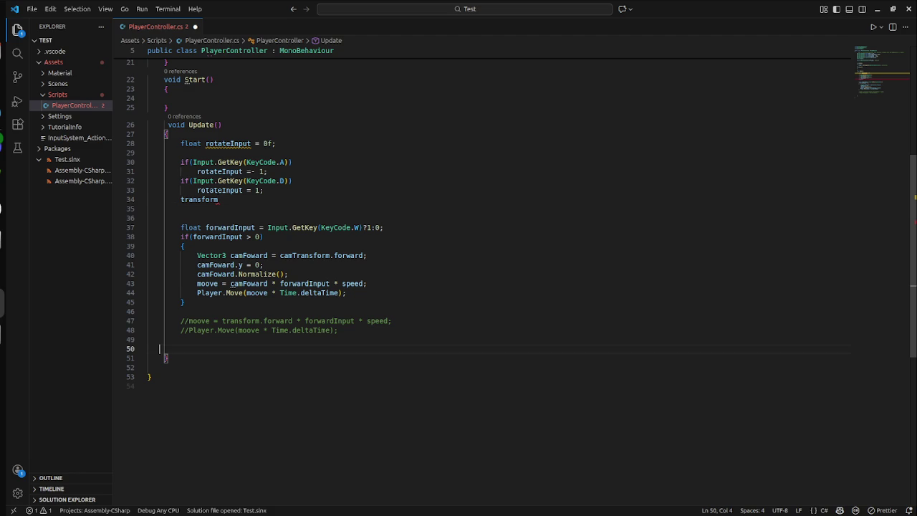
key(Tab)
key(Tab)
text(J)
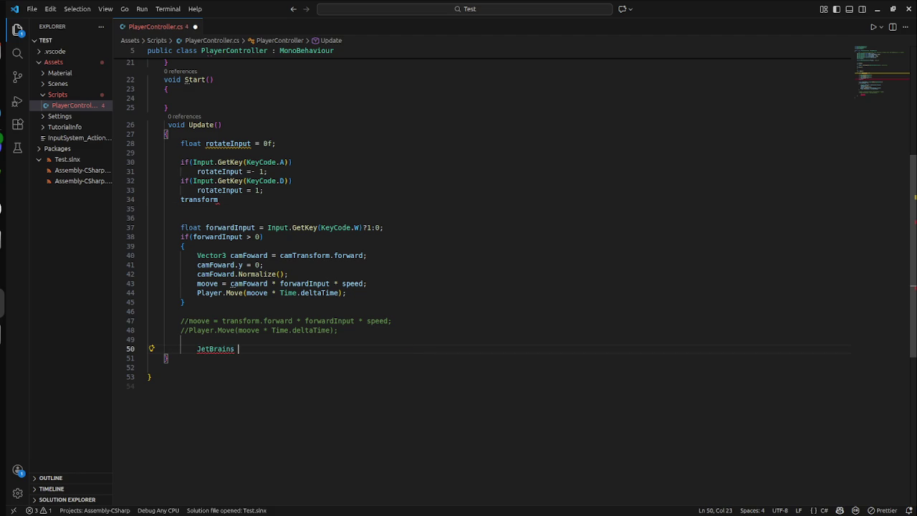
text(et)
text(Revien)
text(s dans 5)
text( / 10 mn )
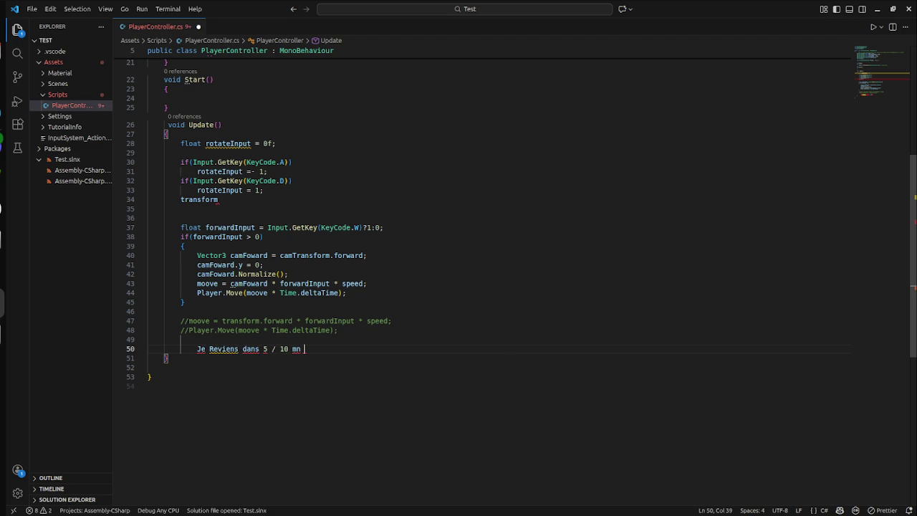
text(!)
key(ctrl+s)
key(super)
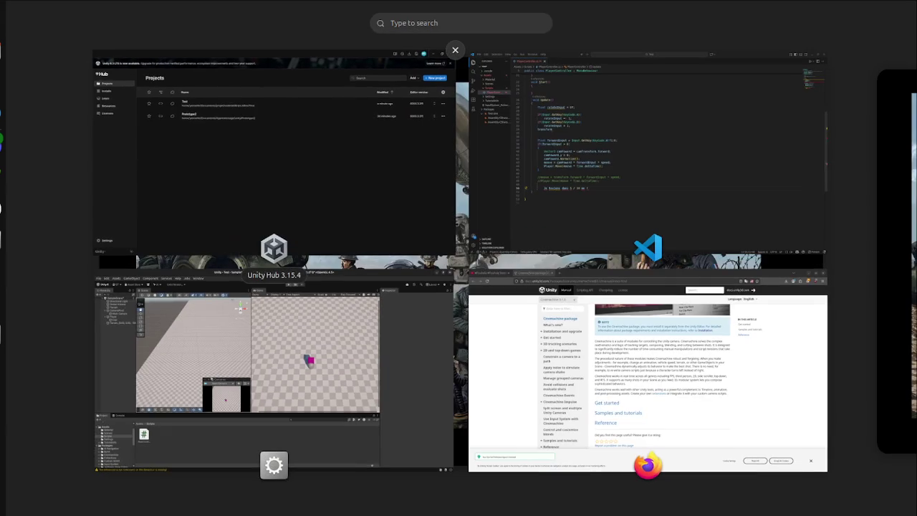
- In Firefox's YouTube tab, search for 'La soupe a l oinion girl with panze'
click(648, 373)
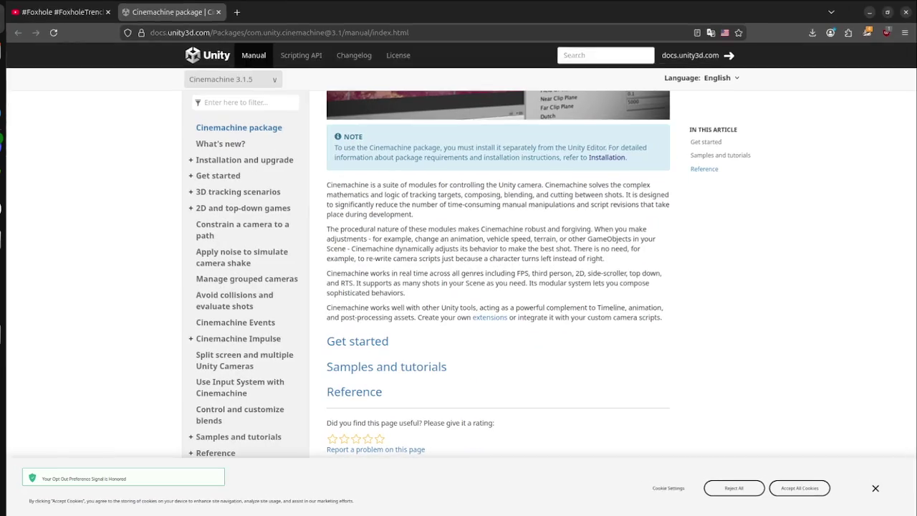
key(ctrl+Tab)
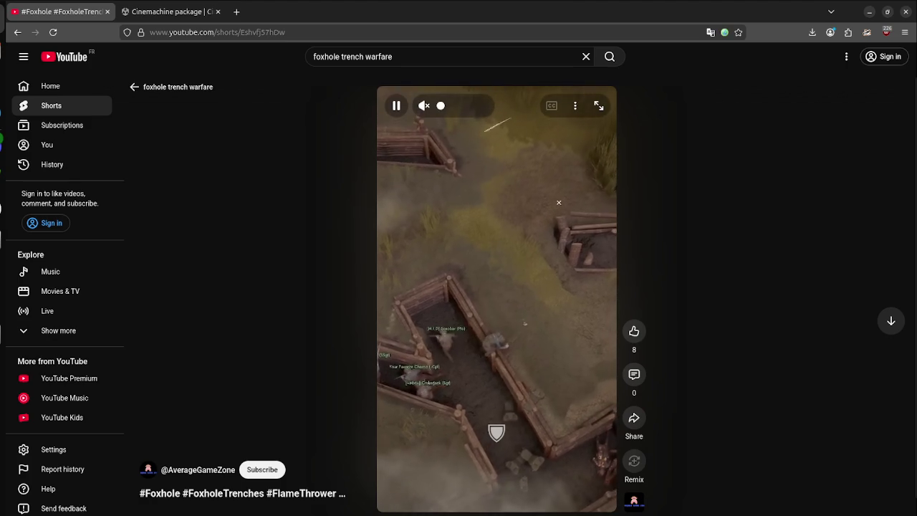
click(445, 50)
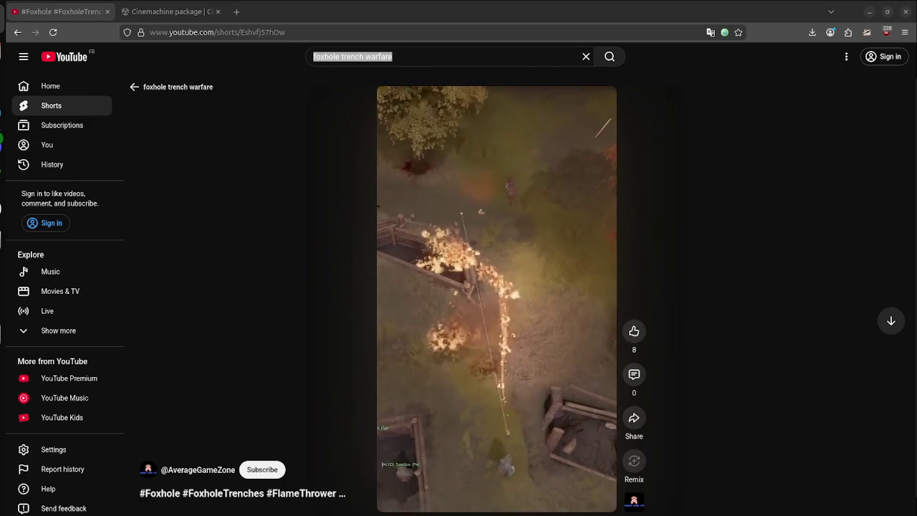
key(slash)
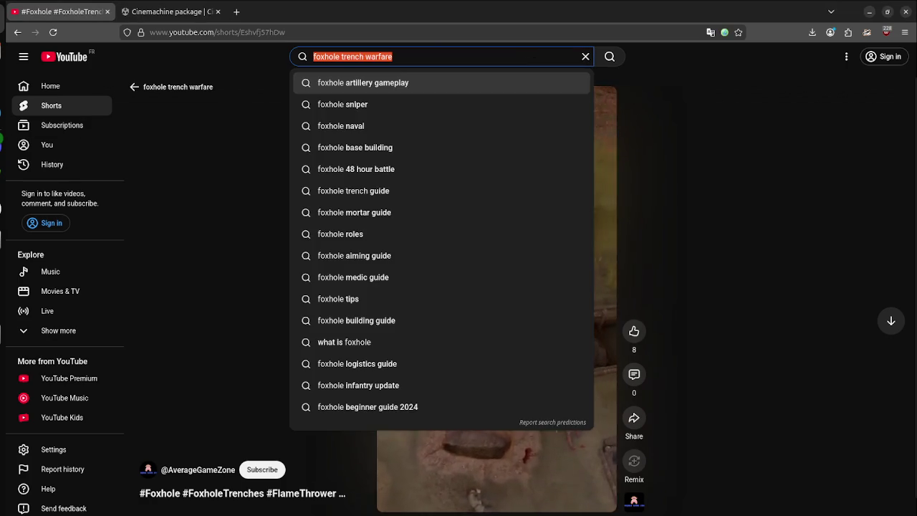
text(La soupe a l oiniom)
key(BackSpace)
text(n )
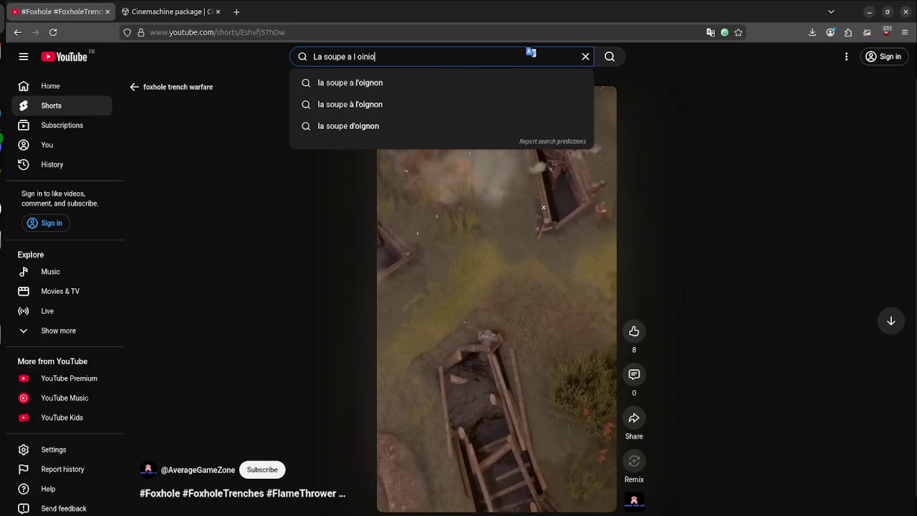
text(girl)
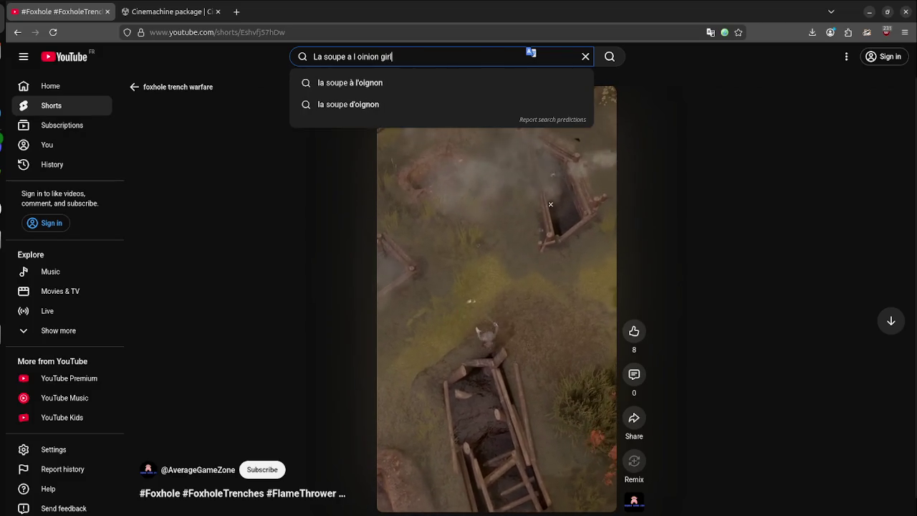
text( with)
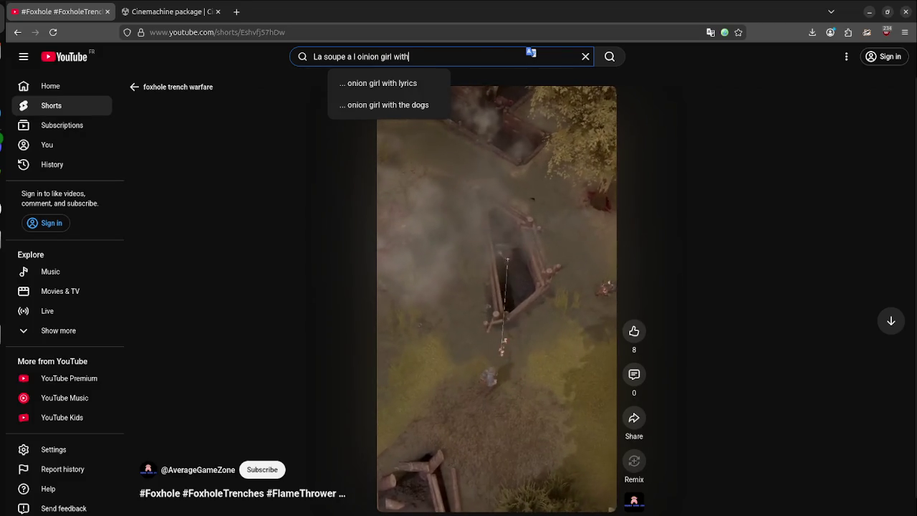
text( panzer)
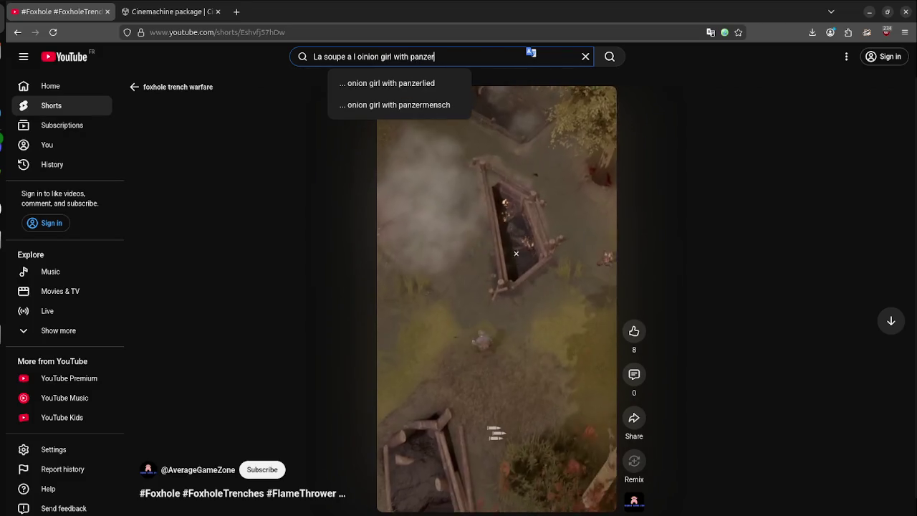
key(Return)
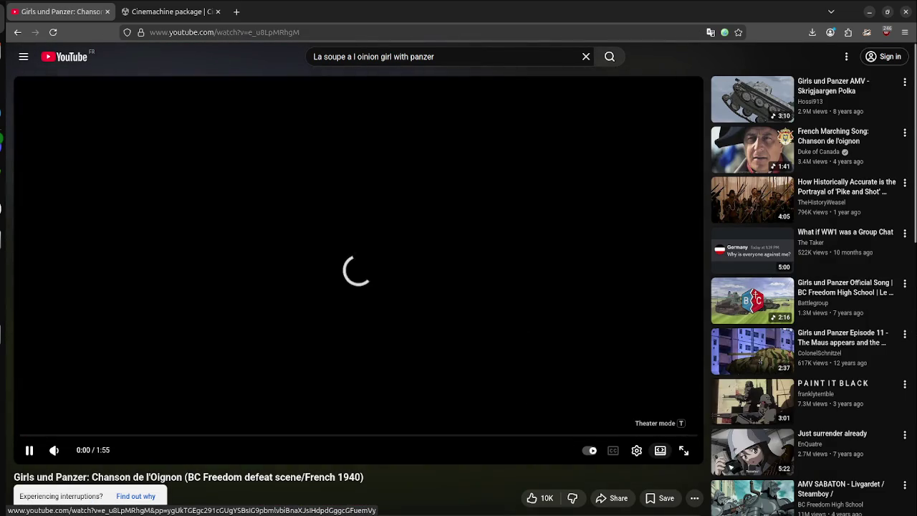
- Play the Chanson de l'Oignon video full screen, then bring VS Code back to front
double_click(106, 74)
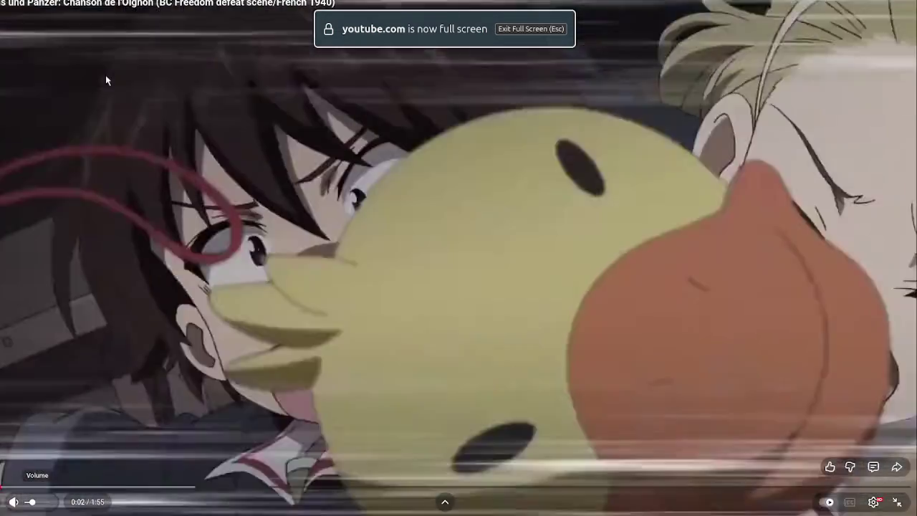
key(super)
key(Down)
key(Return)
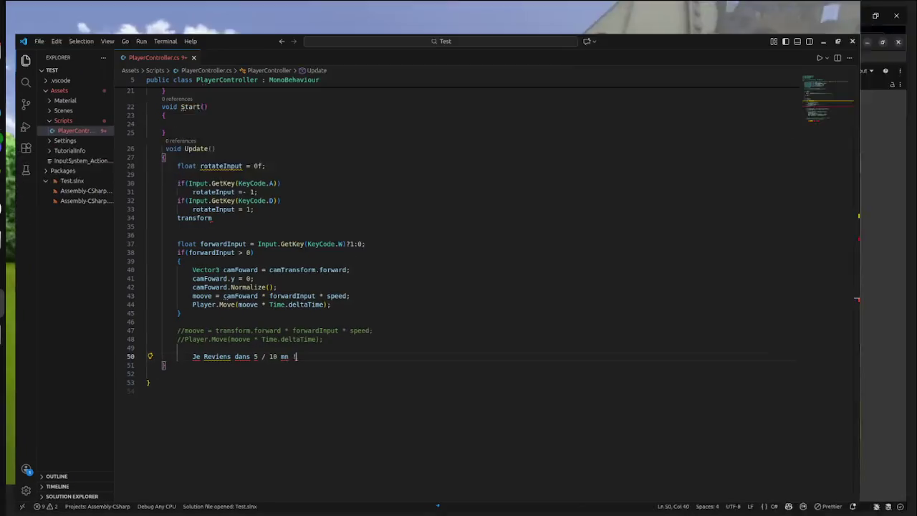
- Take the Chanson de l'Oignon video out of full screen so it sits beside the code
key(alt+Tab)
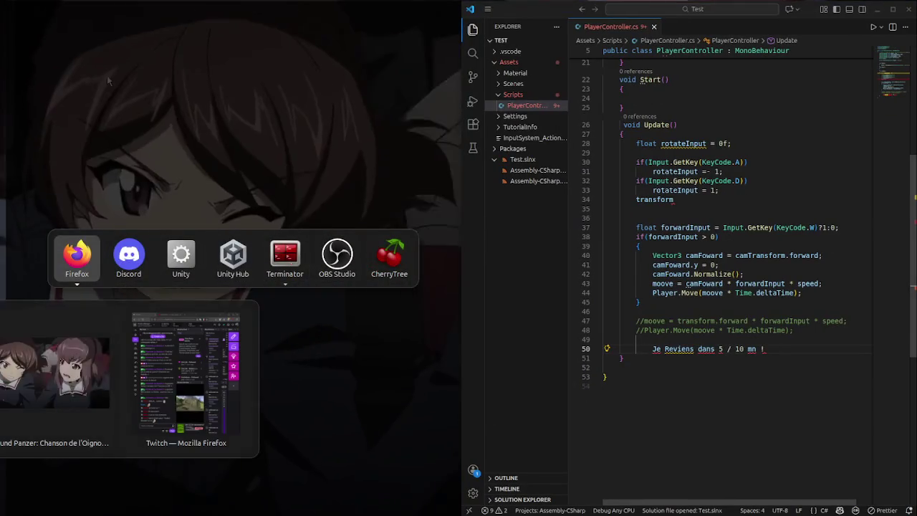
key(f)
key(super)
text(fi)
key(Escape)
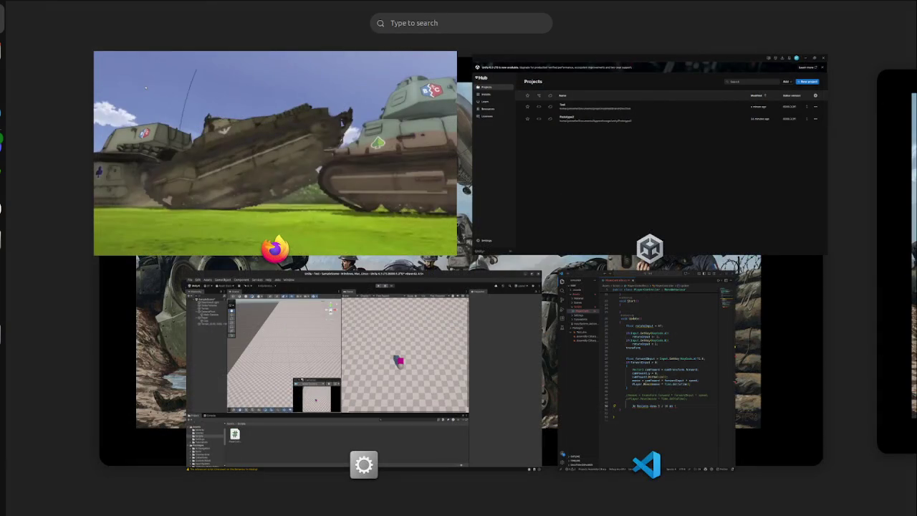
click(136, 83)
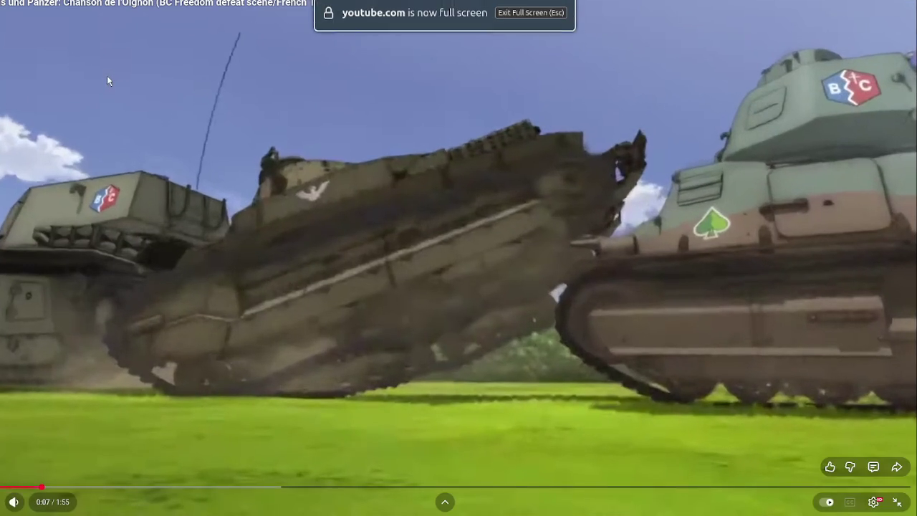
key(Escape)
- Select the break note line in the script and turn the system volume down
click(71, 116)
key(alt+Tab)
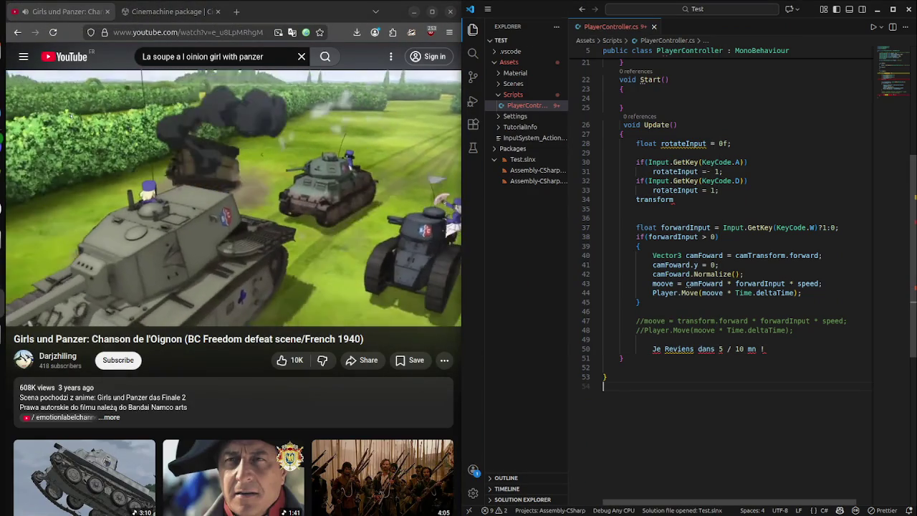
key(Up)
key(Up)
key(Up)
key(shift+Down)
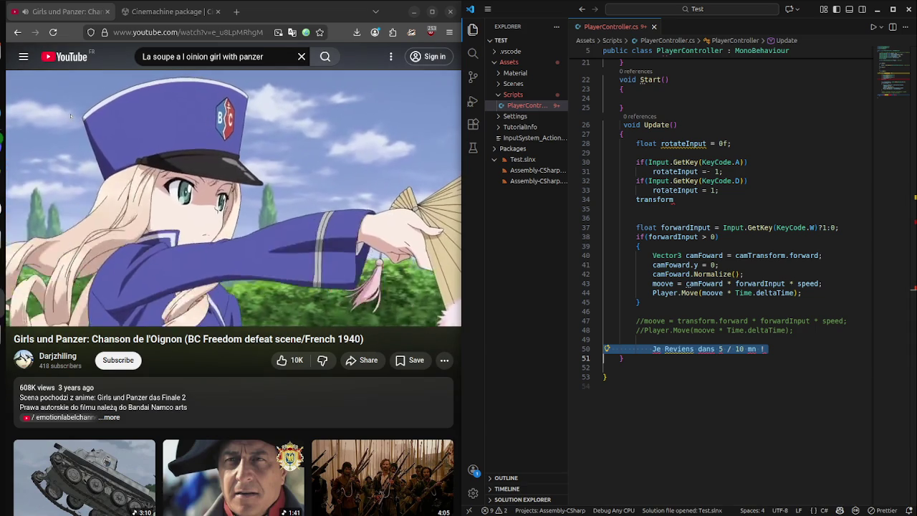
right_click(319, 141)
click(71, 116)
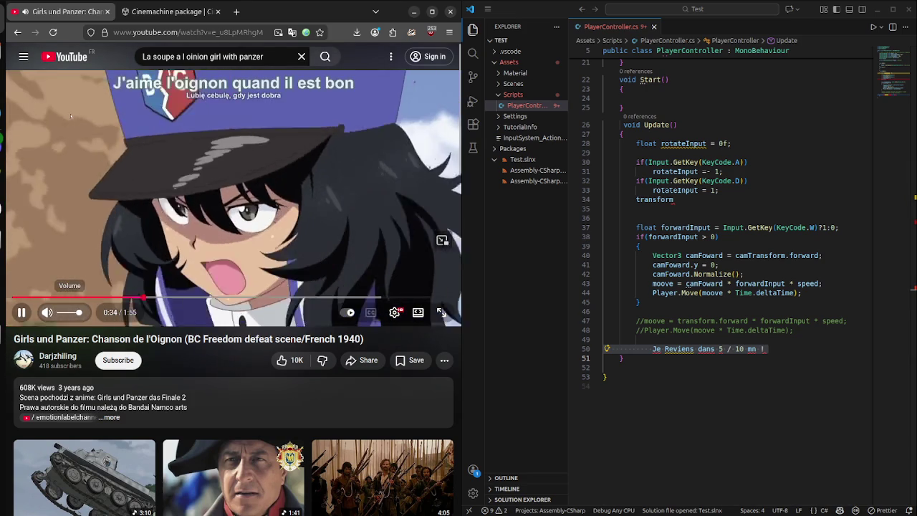
key(XF86AudioLowerVolume)
key(XF86AudioLowerVolume)
key(XF86AudioLowerVolume)
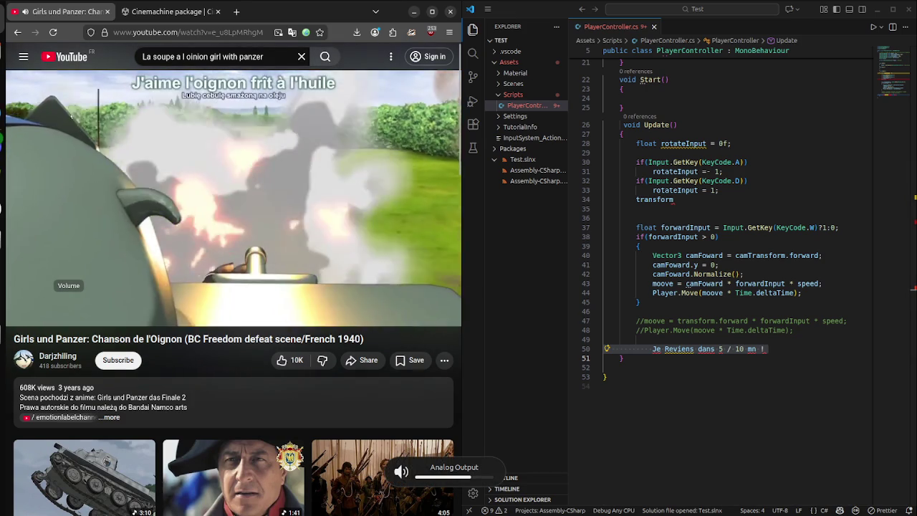
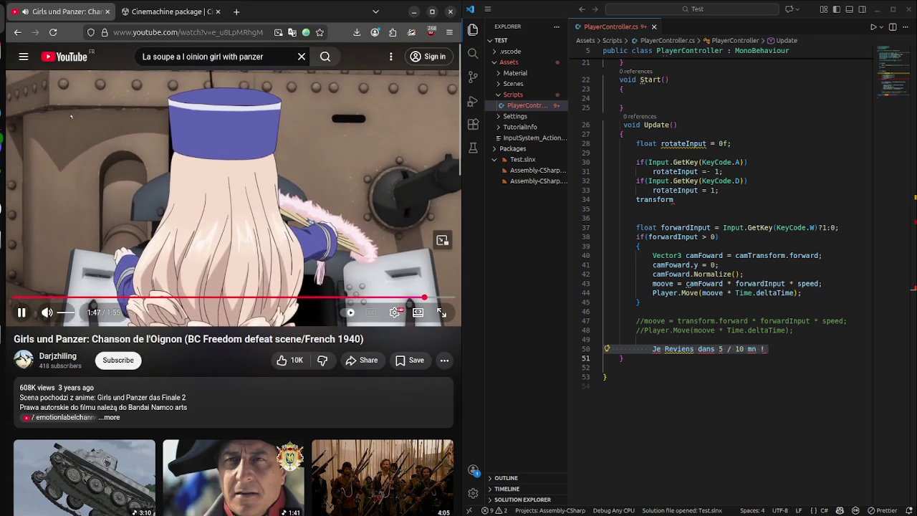
- Pause the Girls und Panzer video, close its YouTube tab, and open a new blank tab
click(71, 116)
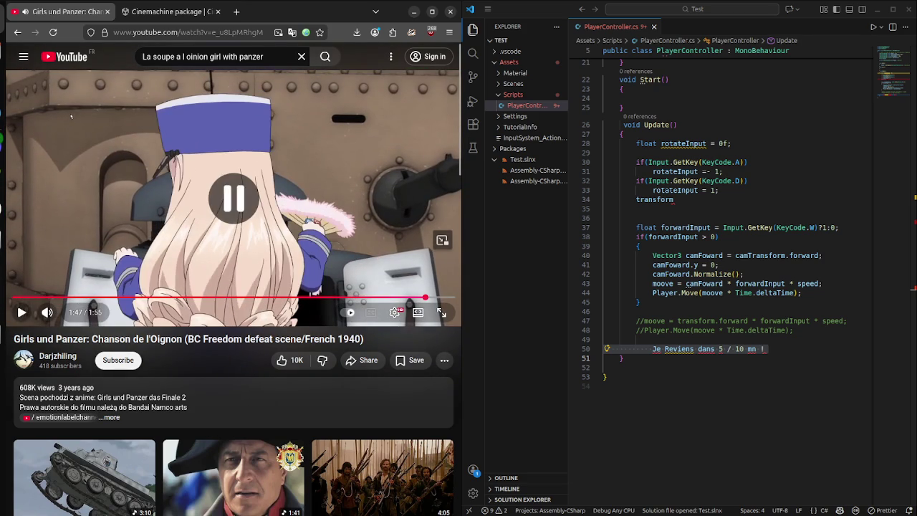
key(ctrl+w)
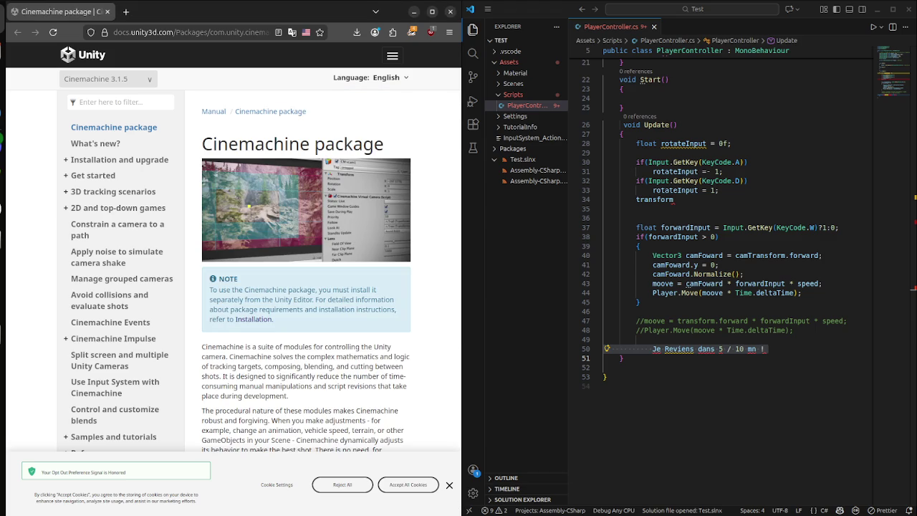
click(125, 11)
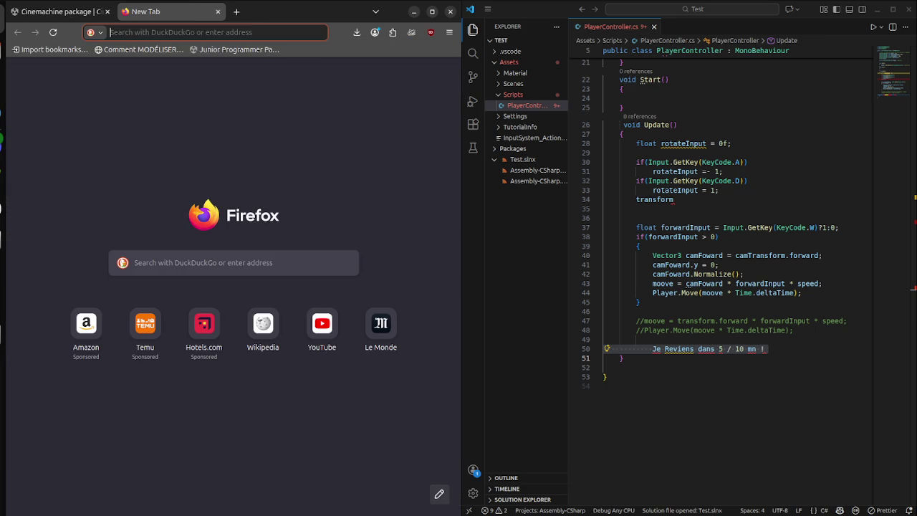
- Move the new tab into its own window, open YouTube there, and maximize it
drag(145, 11, 255, 12)
click(577, 326)
key(alt+Left)
click(518, 437)
key(super+Up)
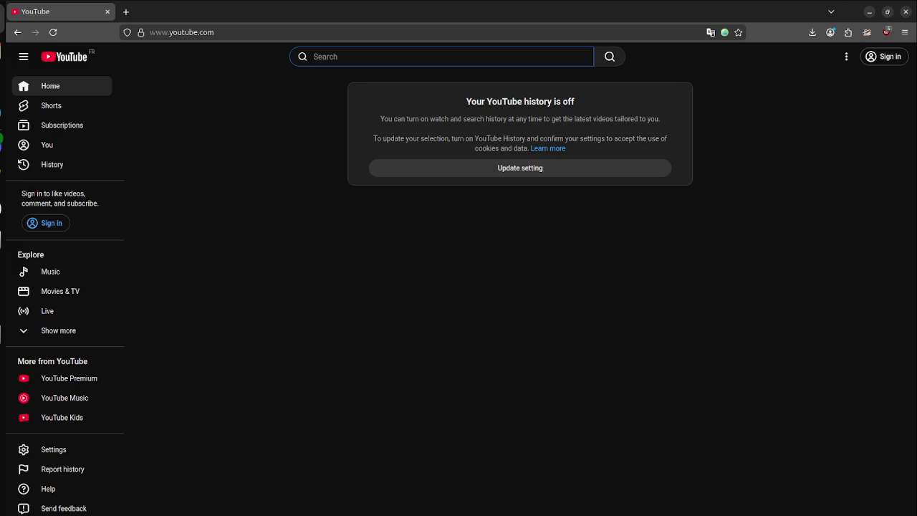
- Search YouTube for 'unity trench'
text(unity trench)
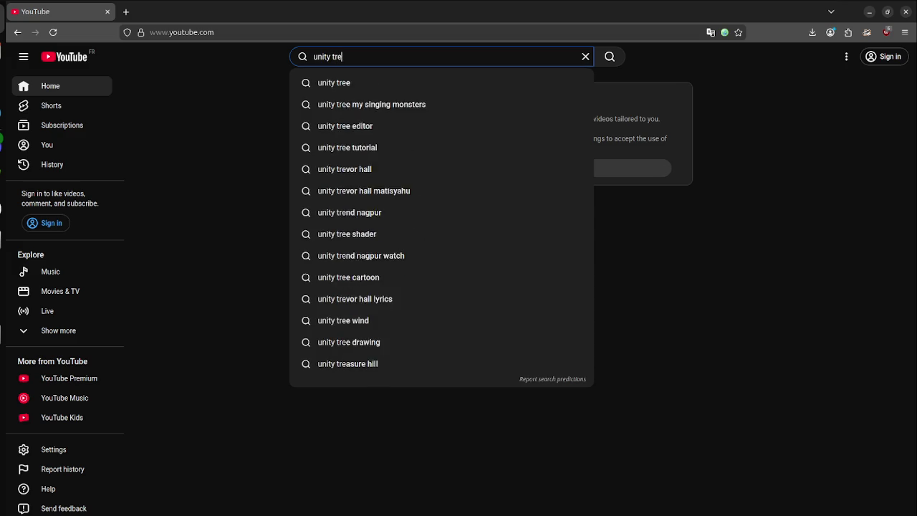
key(Return)
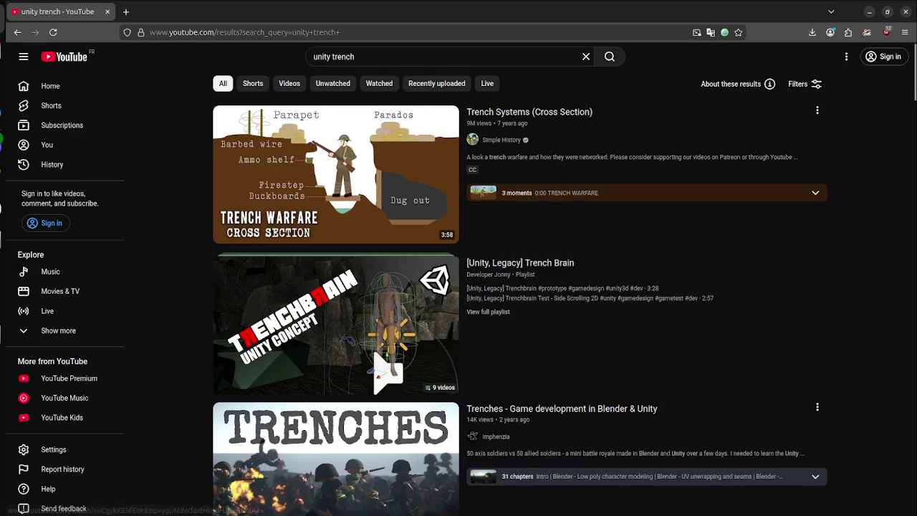
key(slash)
key(Escape)
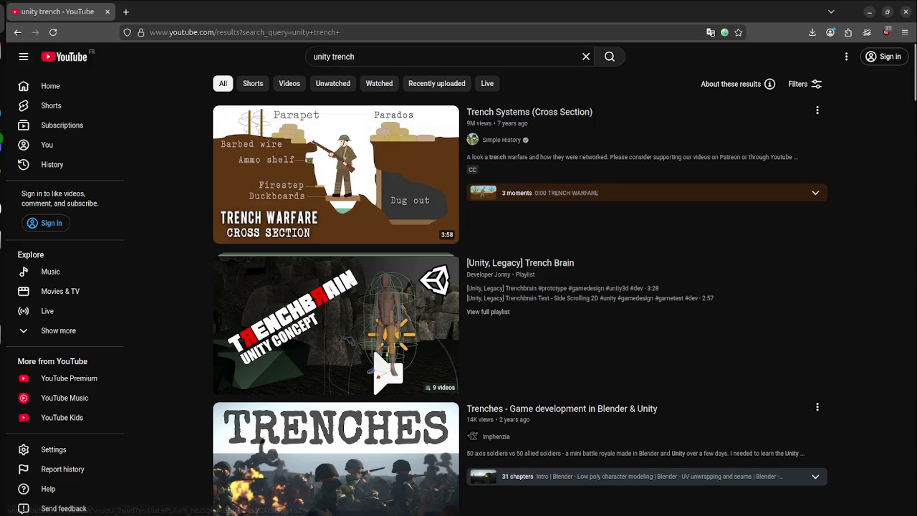
scroll(336, 201, down, 4)
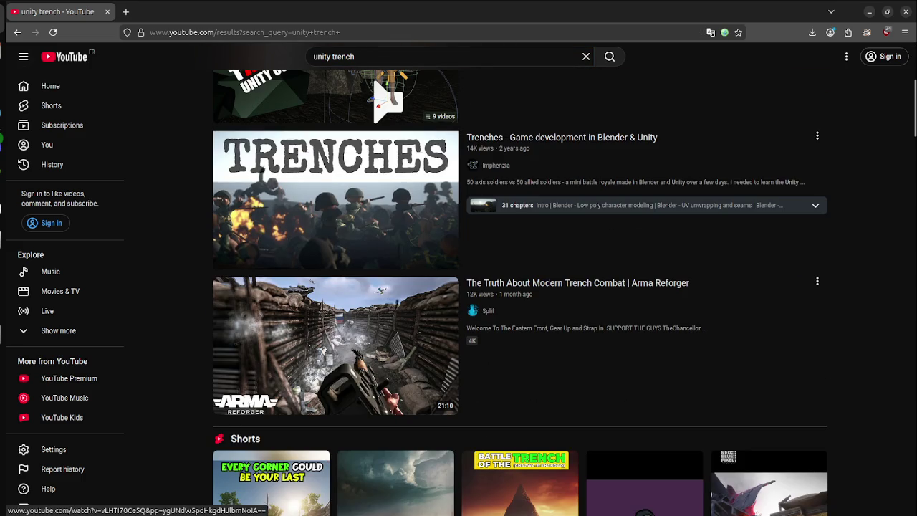
scroll(336, 215, down, 5)
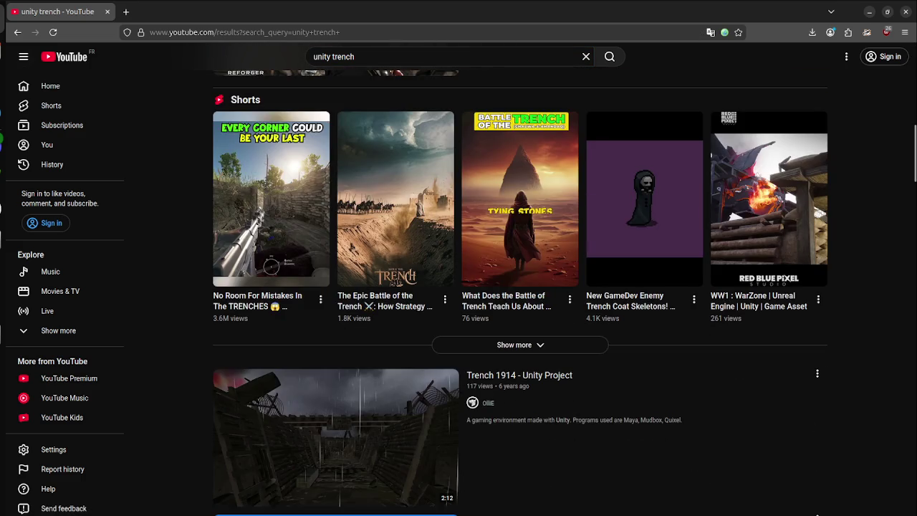
scroll(336, 215, up, 6)
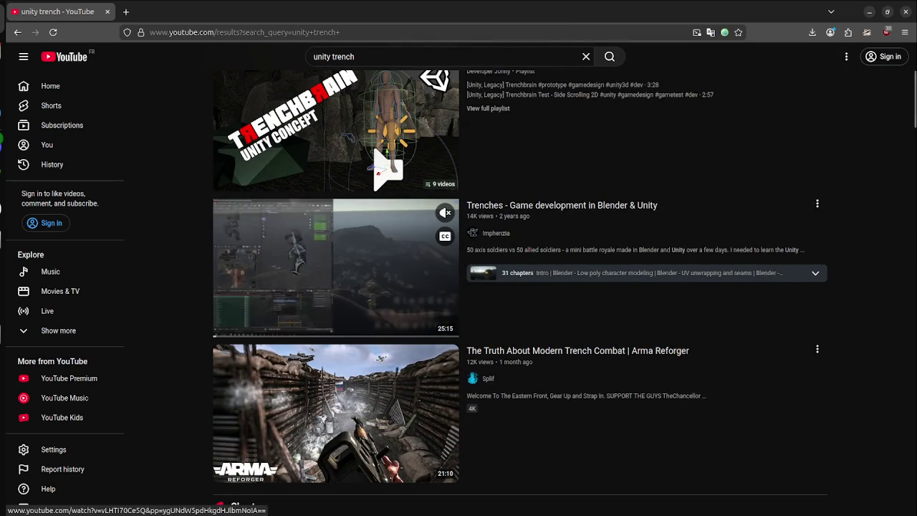
scroll(387, 168, down, 8)
scroll(394, 244, down, 8)
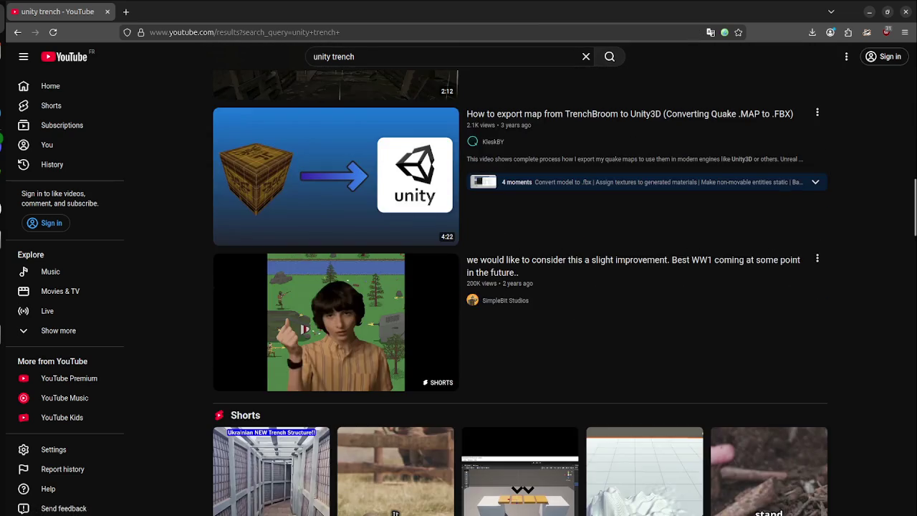
scroll(395, 243, down, 4)
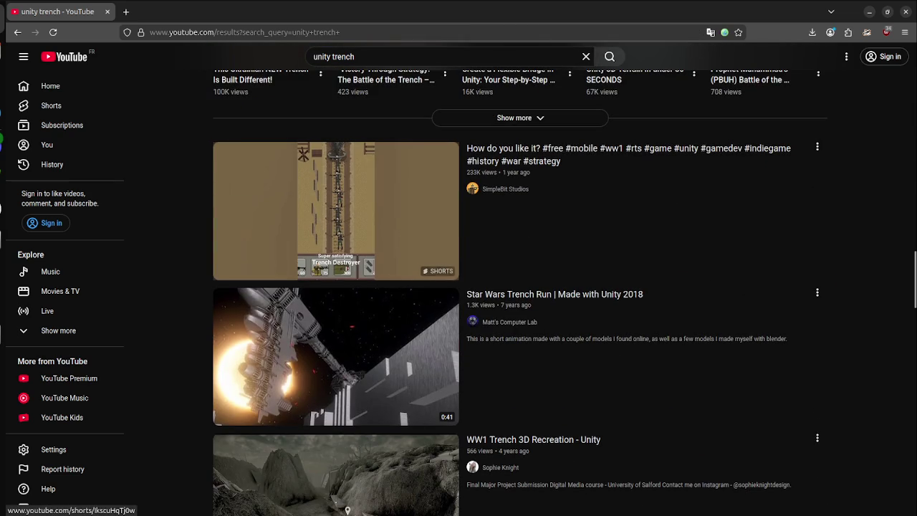
scroll(395, 244, down, 2)
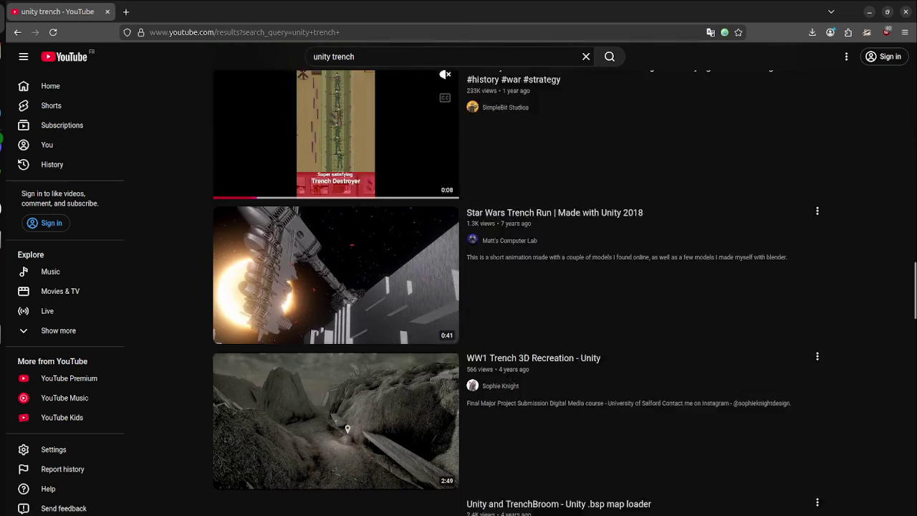
scroll(395, 243, down, 3)
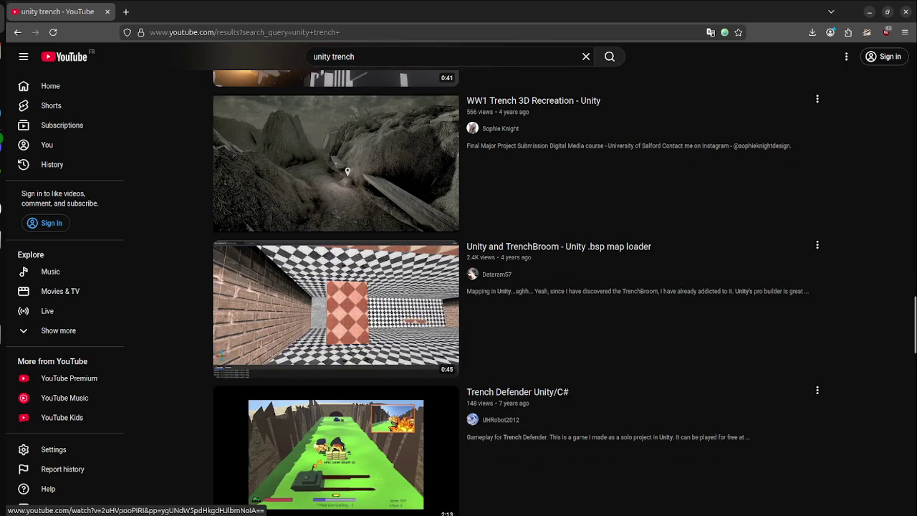
scroll(395, 244, down, 4)
scroll(395, 244, down, 3)
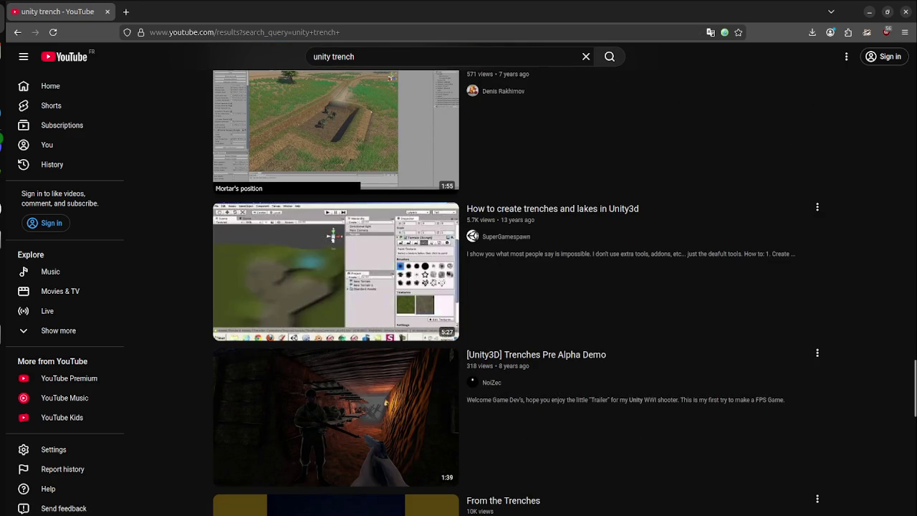
scroll(335, 272, down, 2)
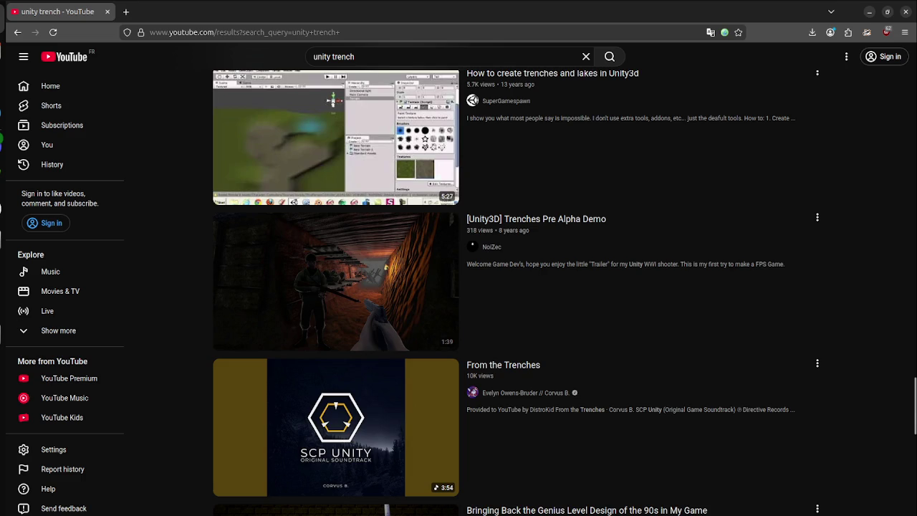
- Scroll far down the 'unity trench' results, then return to the search box to refine the query
scroll(459, 286, down, 4)
scroll(335, 300, down, 3)
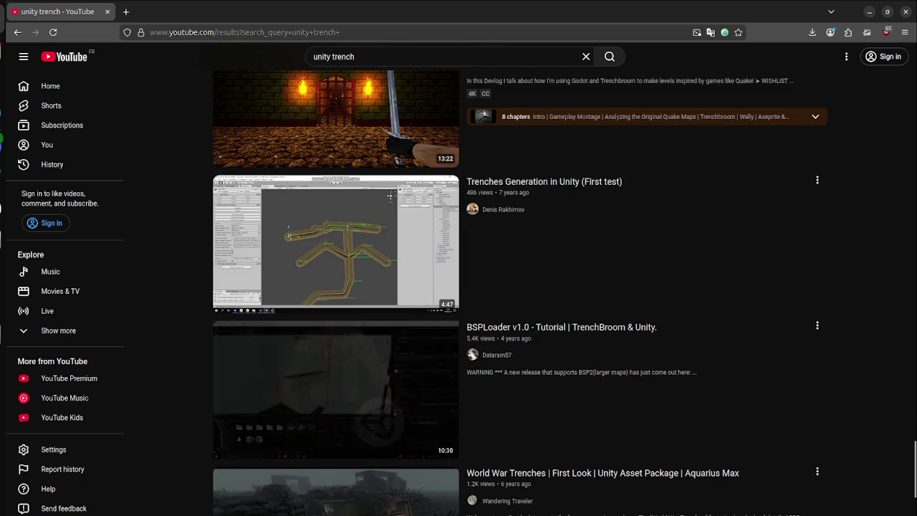
mouse_move(335, 243)
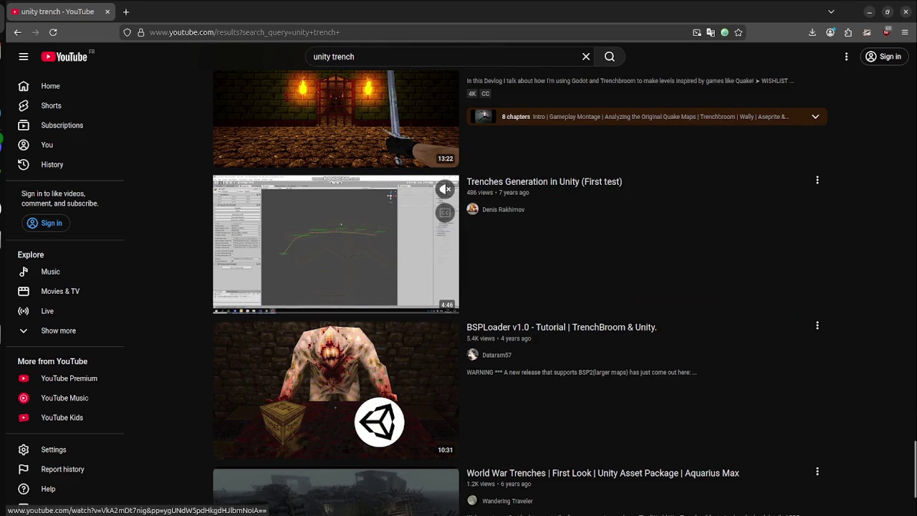
scroll(335, 243, down, 2)
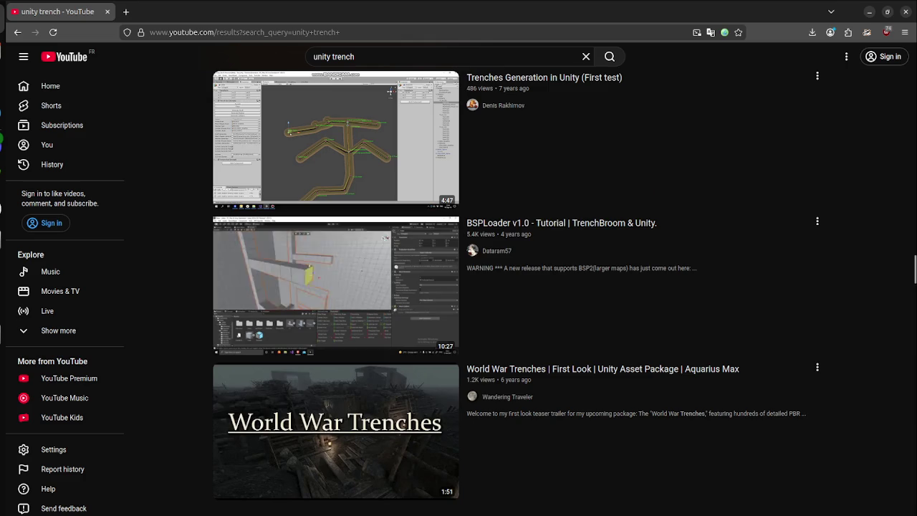
scroll(336, 286, down, 4)
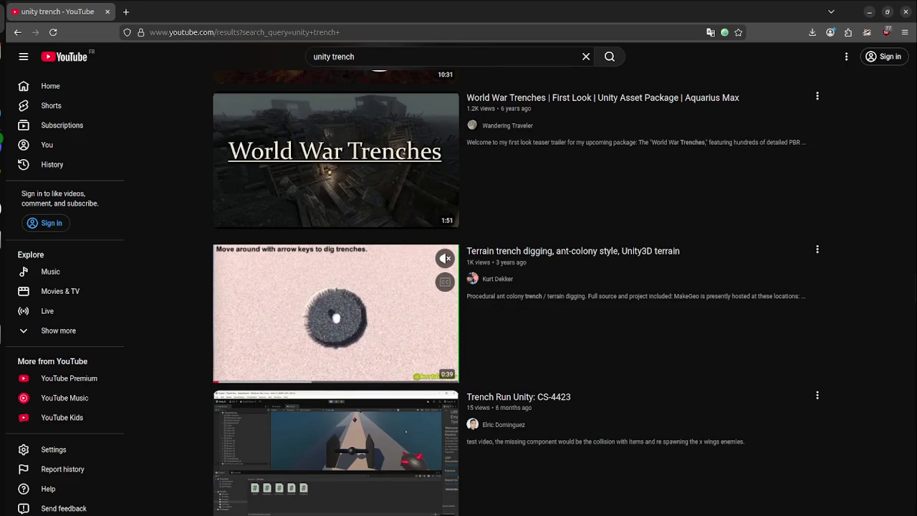
scroll(335, 287, down, 4)
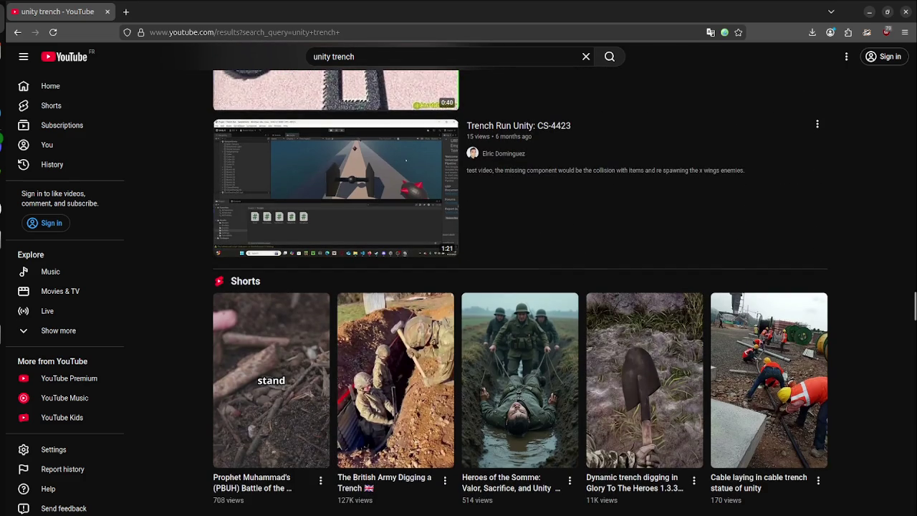
scroll(789, 290, down, 3)
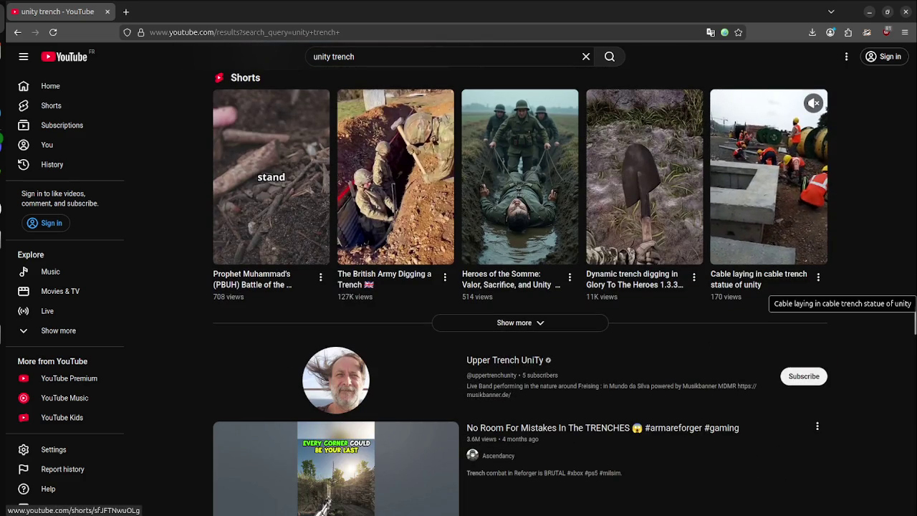
scroll(788, 290, down, 4)
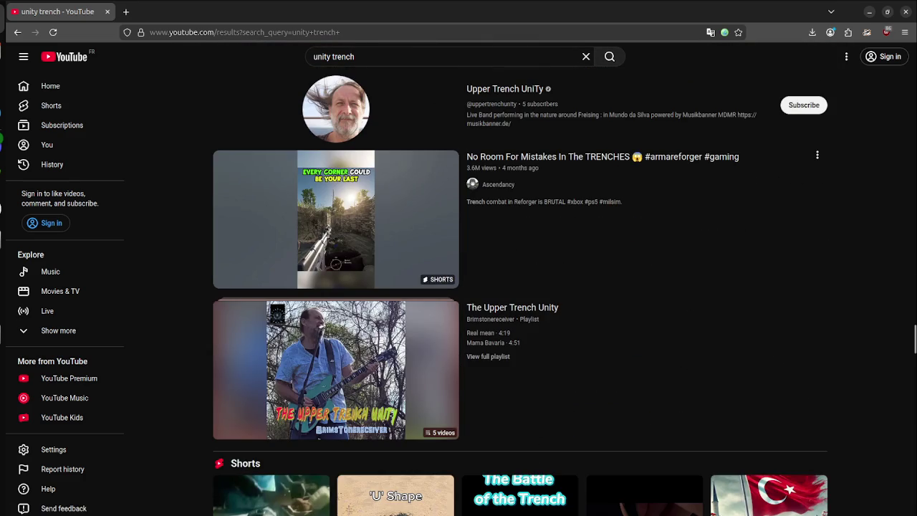
scroll(335, 215, down, 9)
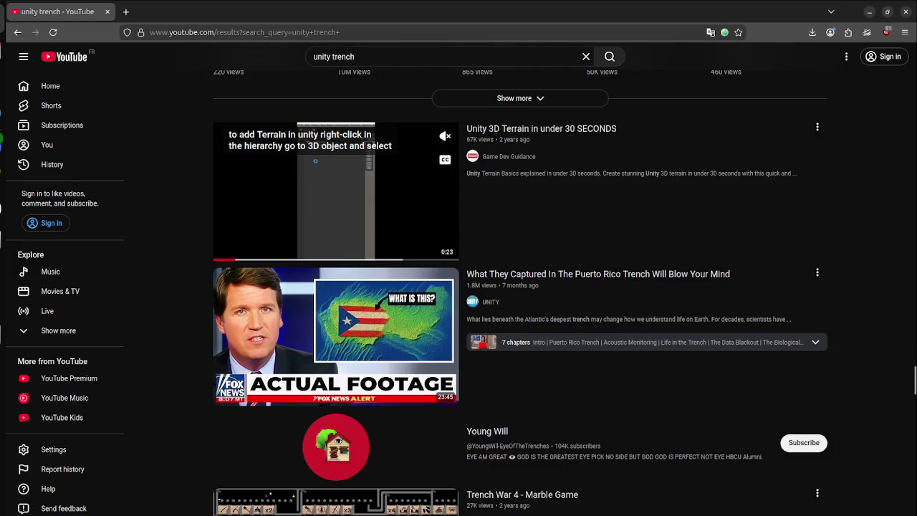
scroll(335, 215, down, 5)
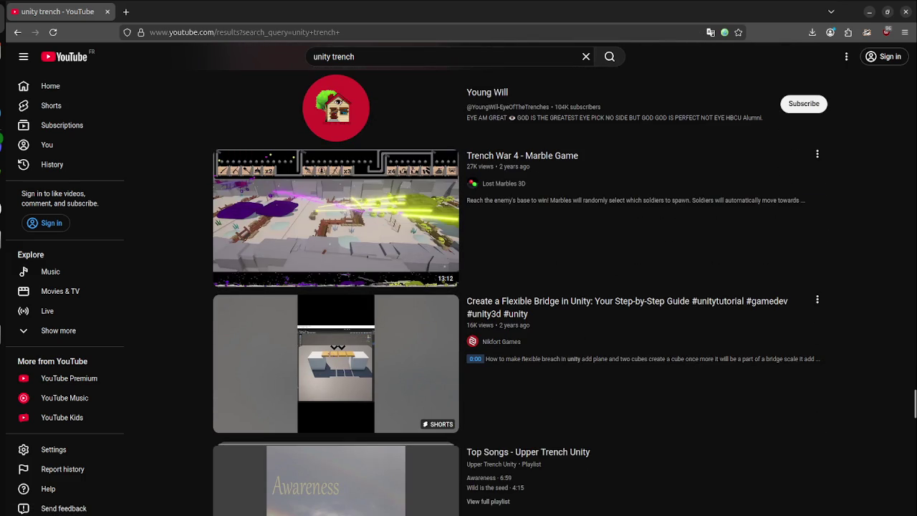
scroll(335, 286, down, 15)
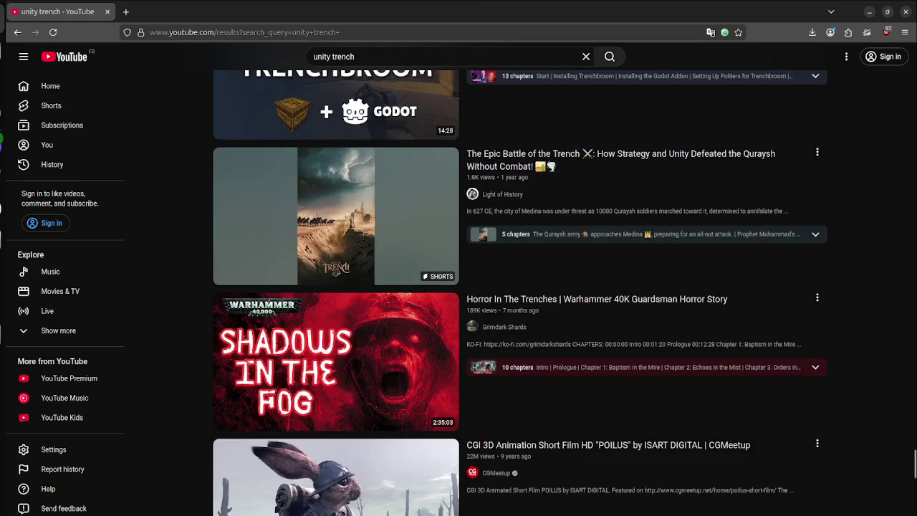
scroll(336, 286, down, 4)
scroll(336, 286, up, 1)
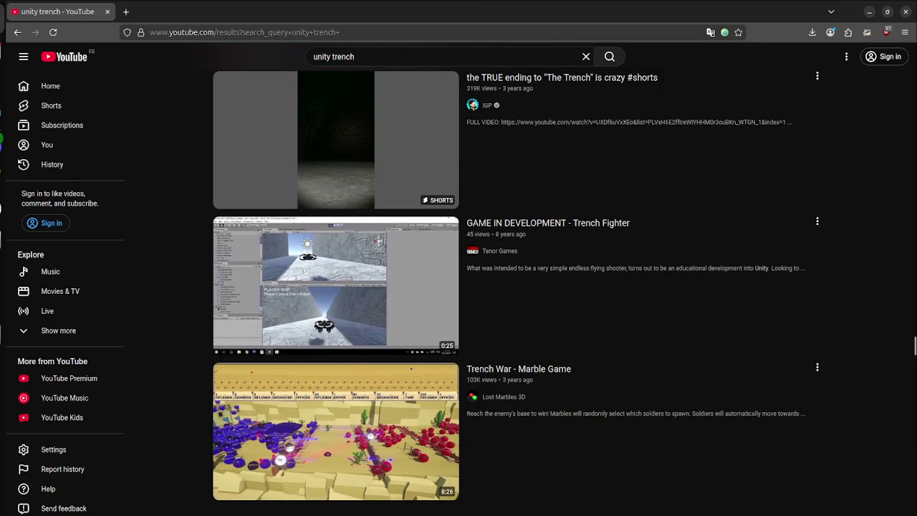
scroll(516, 246, down, 10)
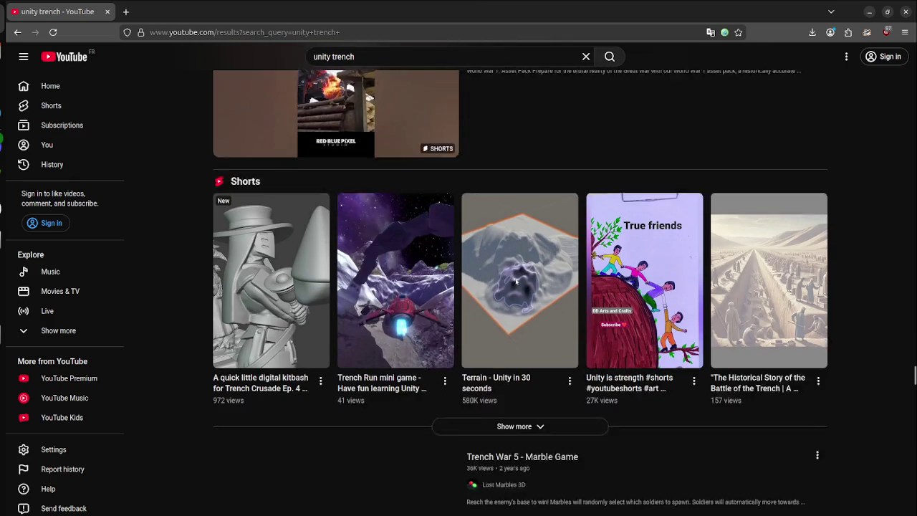
scroll(516, 246, down, 1)
scroll(517, 178, down, 5)
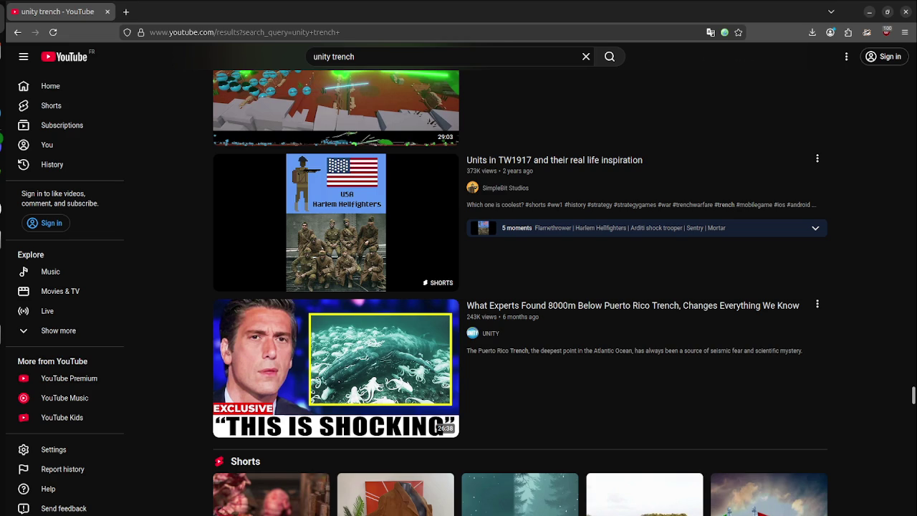
scroll(520, 292, down, 4)
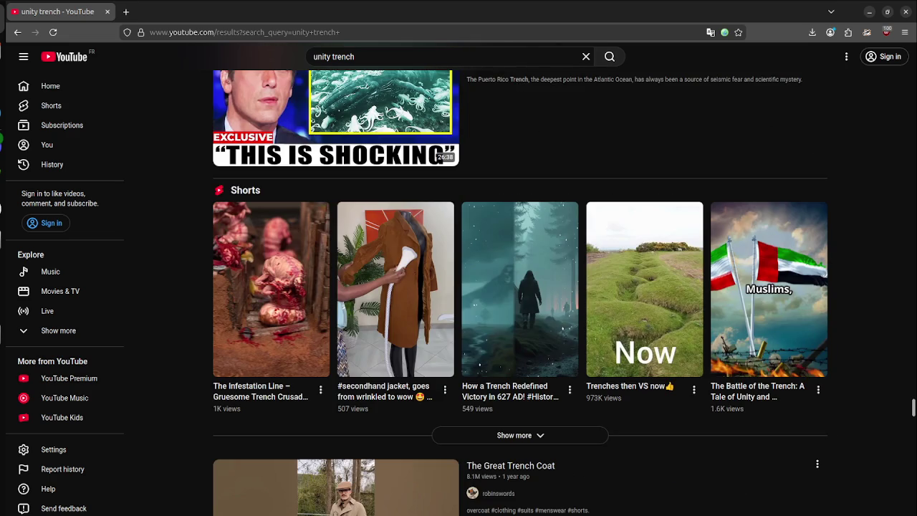
scroll(272, 165, down, 2)
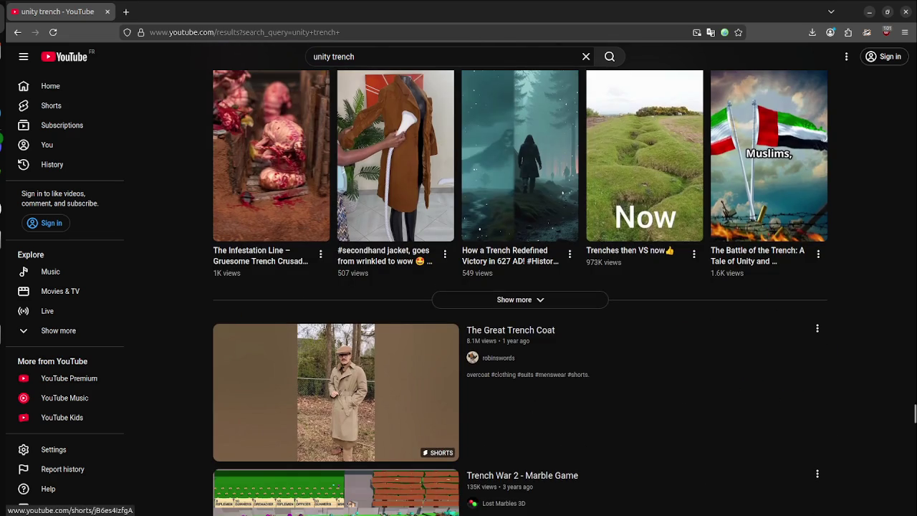
mouse_move(768, 158)
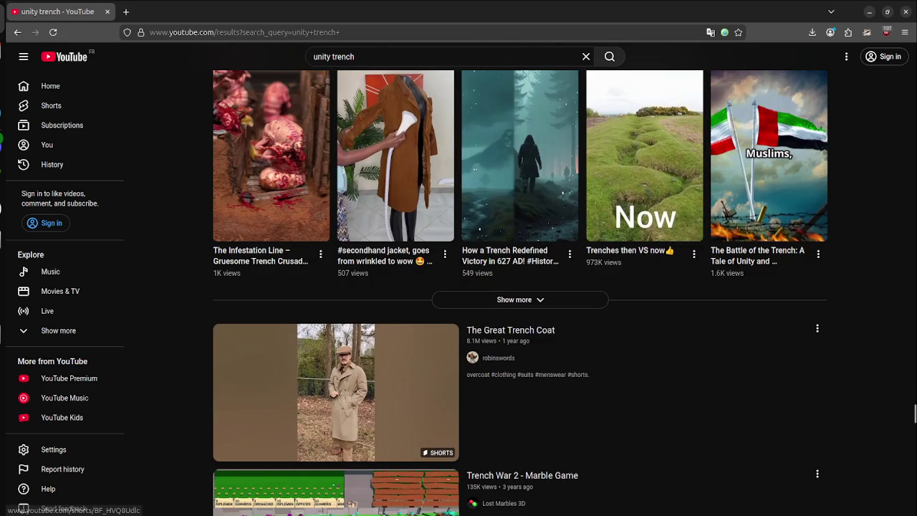
scroll(521, 279, down, 4)
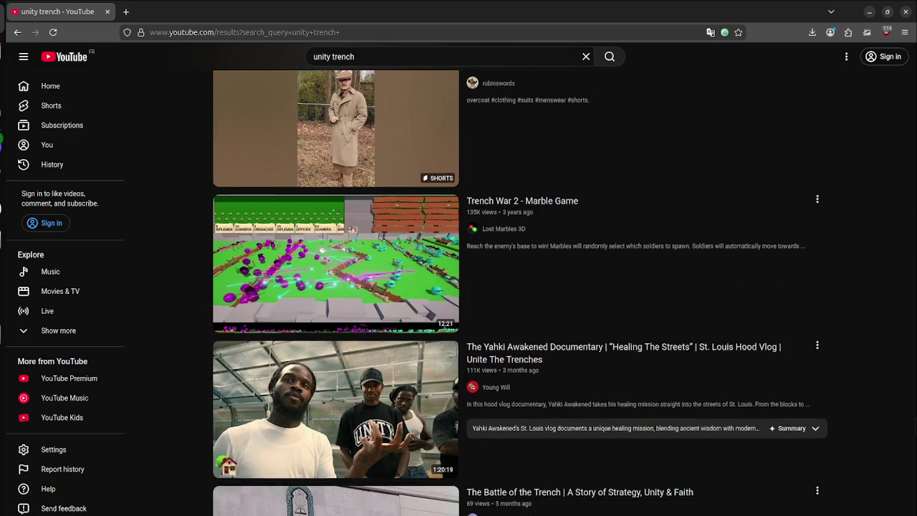
scroll(522, 287, down, 4)
scroll(521, 287, down, 3)
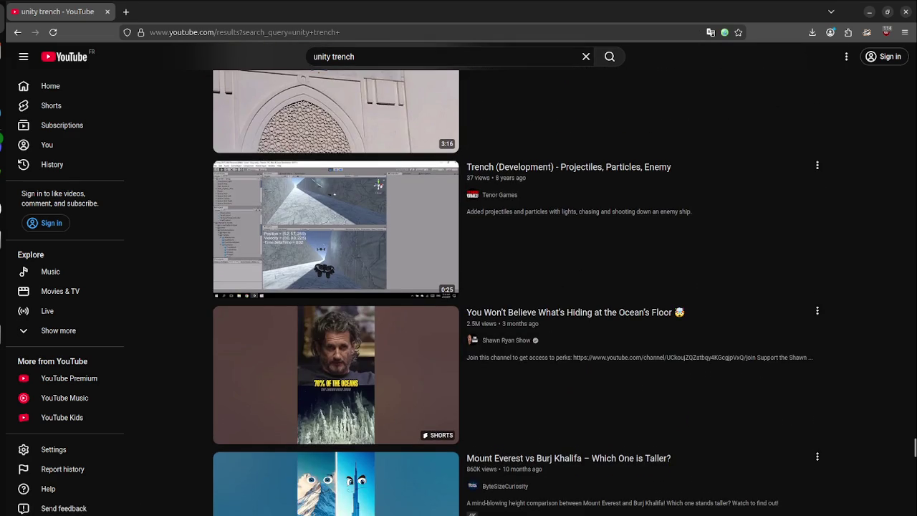
scroll(522, 286, down, 4)
scroll(522, 286, down, 3)
scroll(521, 287, down, 3)
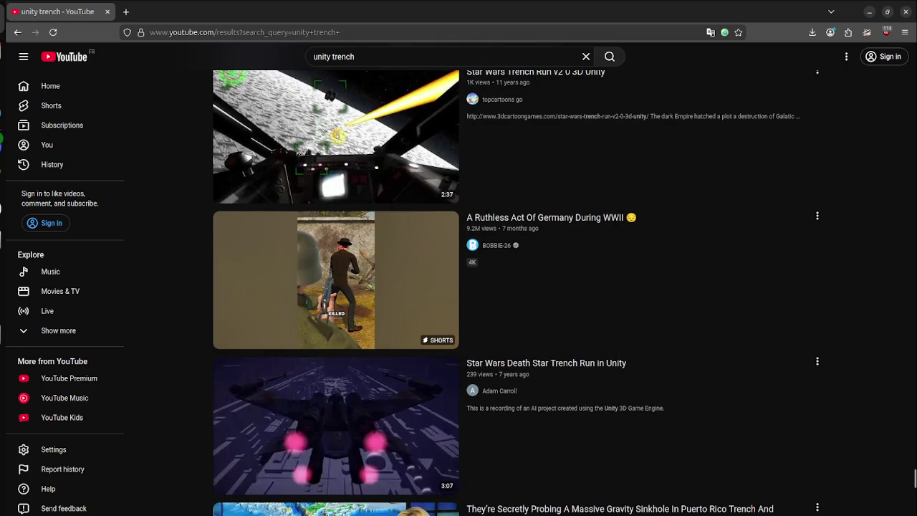
scroll(521, 286, down, 4)
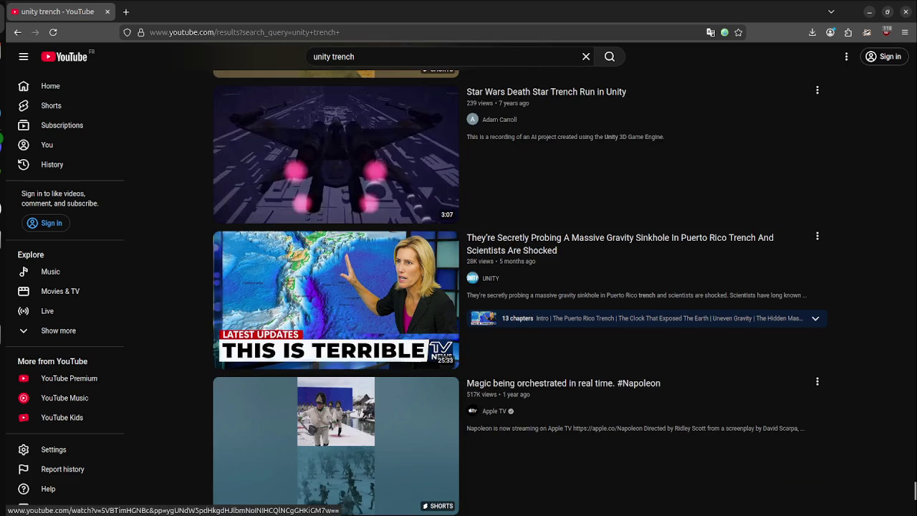
scroll(521, 287, down, 4)
scroll(521, 287, up, 3)
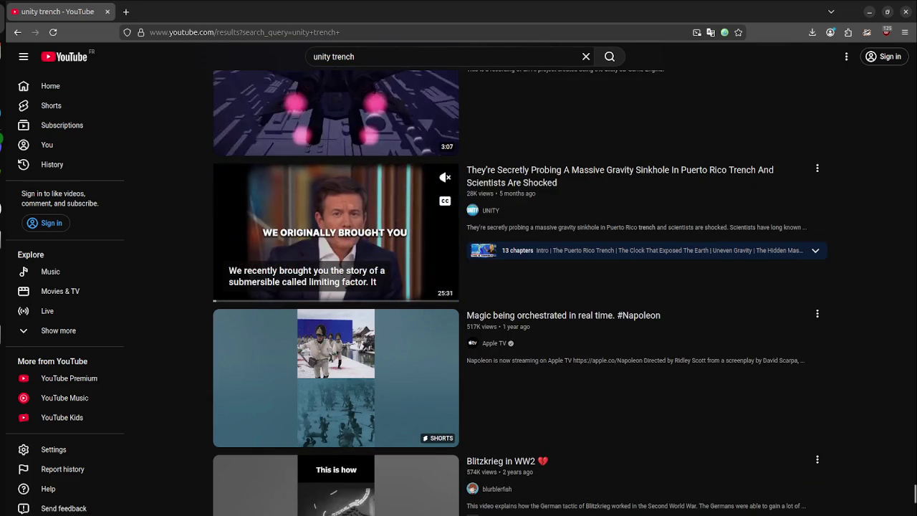
scroll(337, 258, down, 4)
scroll(565, 291, up, 1)
click(333, 57)
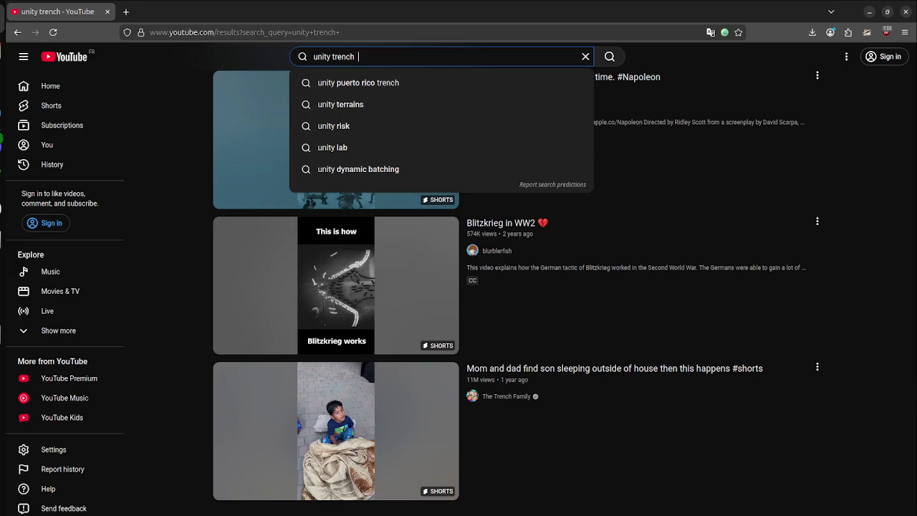
key(BackSpace)
key(BackSpace)
key(BackSpace)
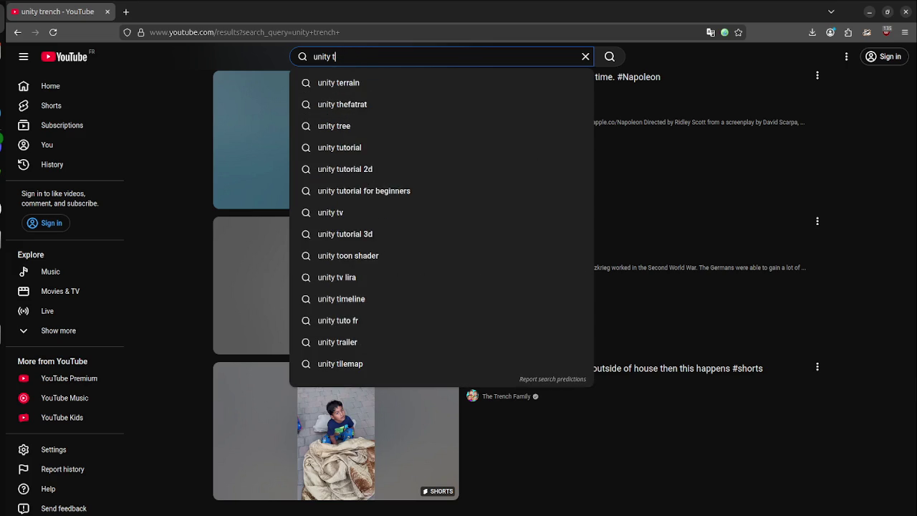
text(hole)
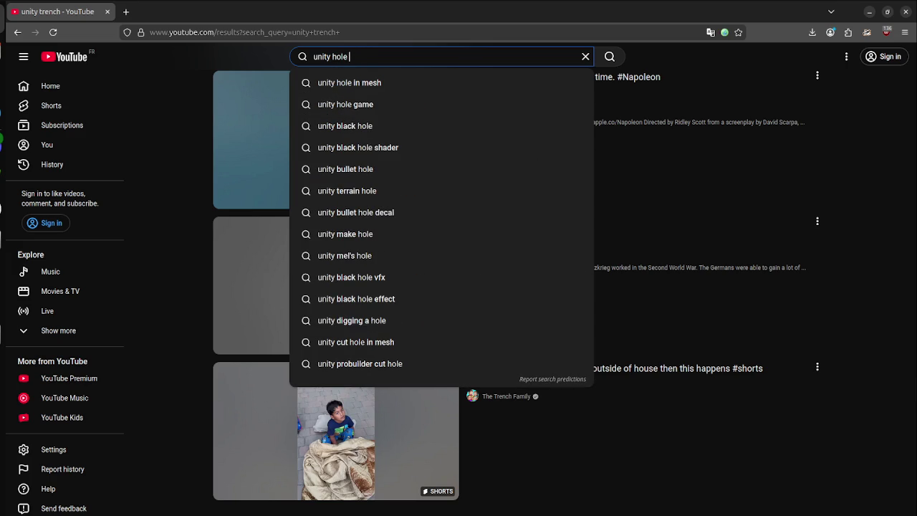
key(Return)
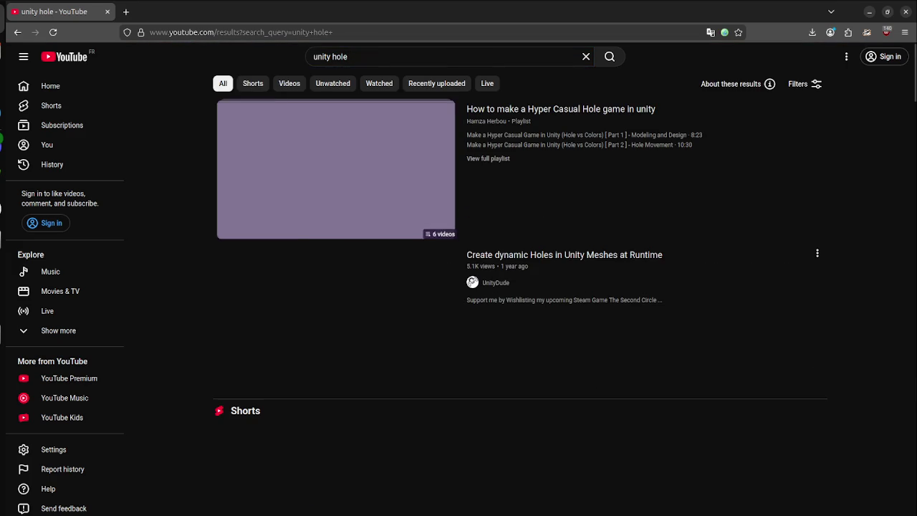
scroll(305, 183, down, 10)
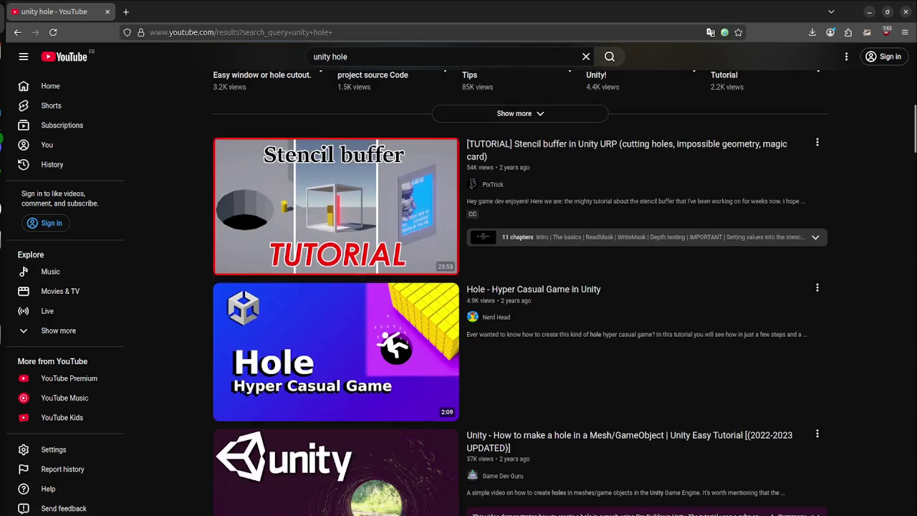
scroll(337, 286, down, 10)
scroll(336, 286, down, 2)
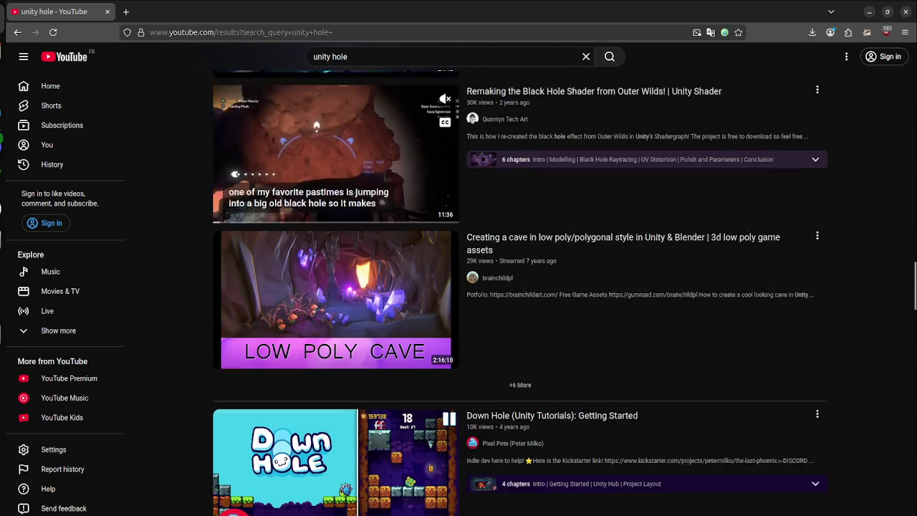
scroll(336, 286, up, 2)
scroll(336, 286, down, 8)
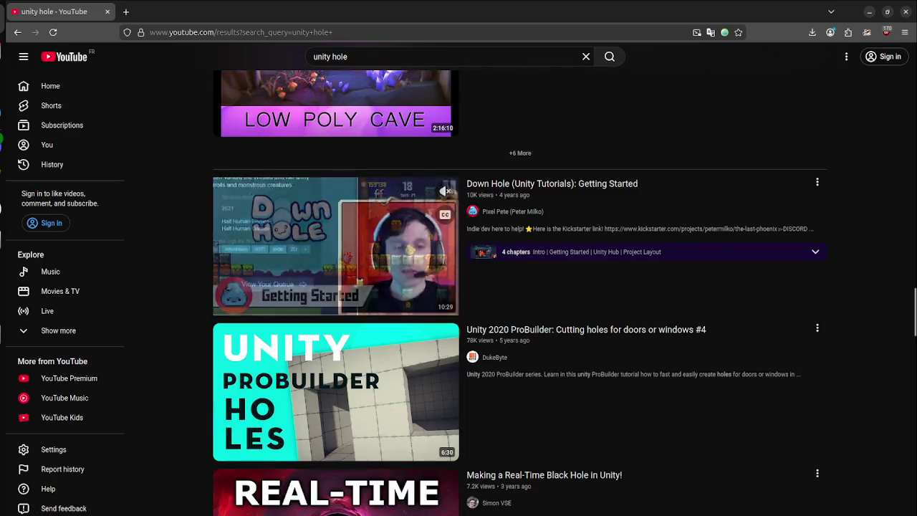
scroll(331, 243, down, 8)
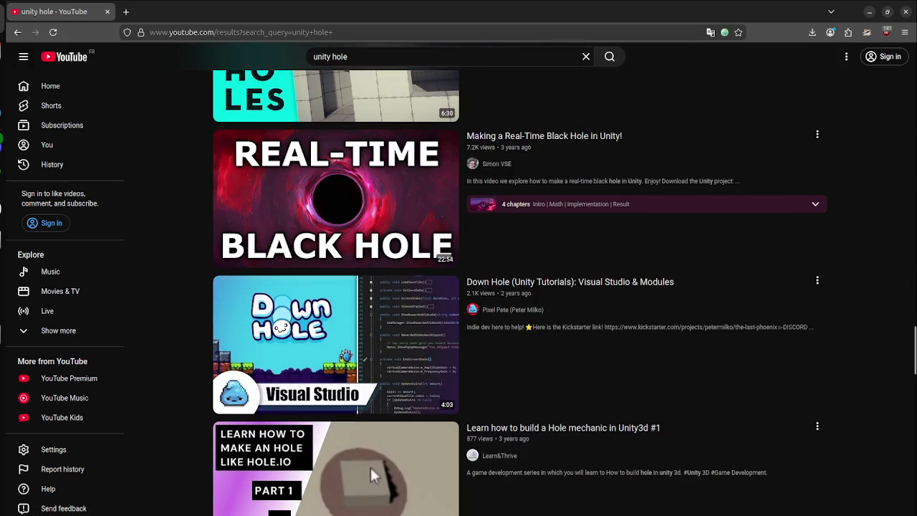
scroll(332, 242, down, 10)
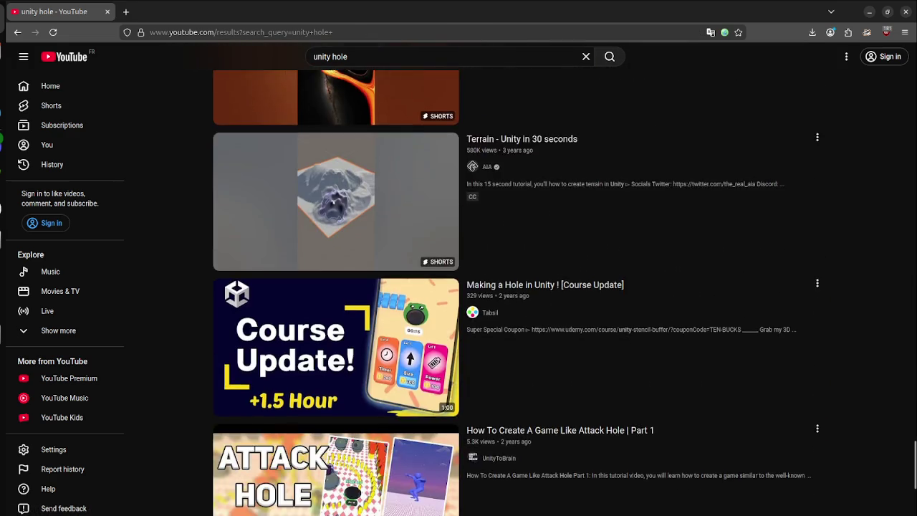
scroll(516, 286, down, 18)
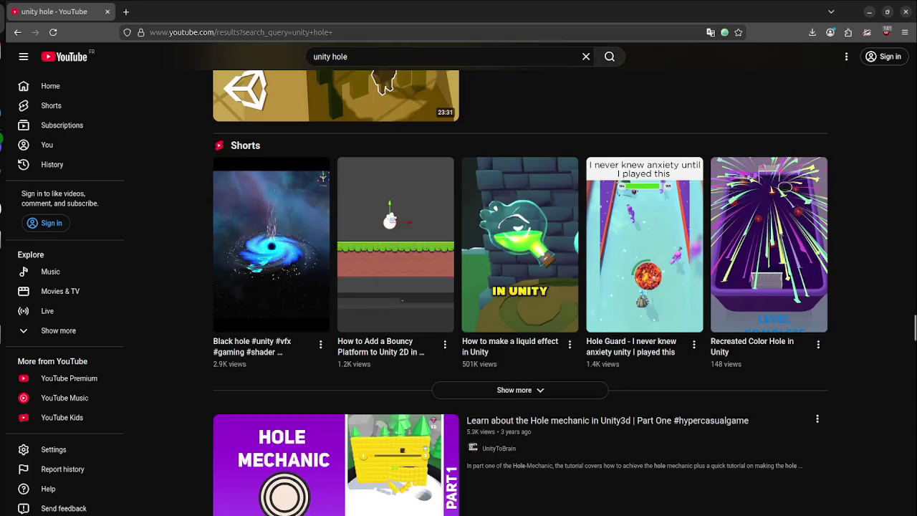
scroll(368, 316, up, 5)
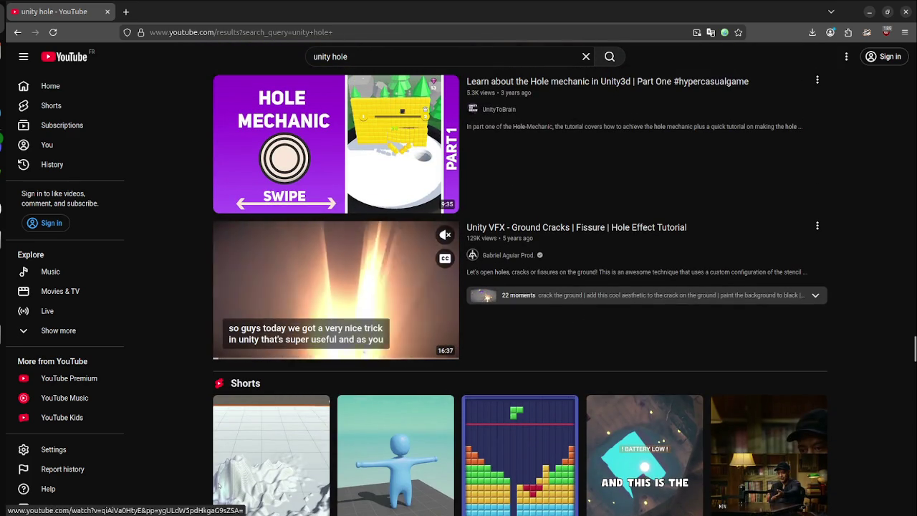
scroll(337, 286, down, 5)
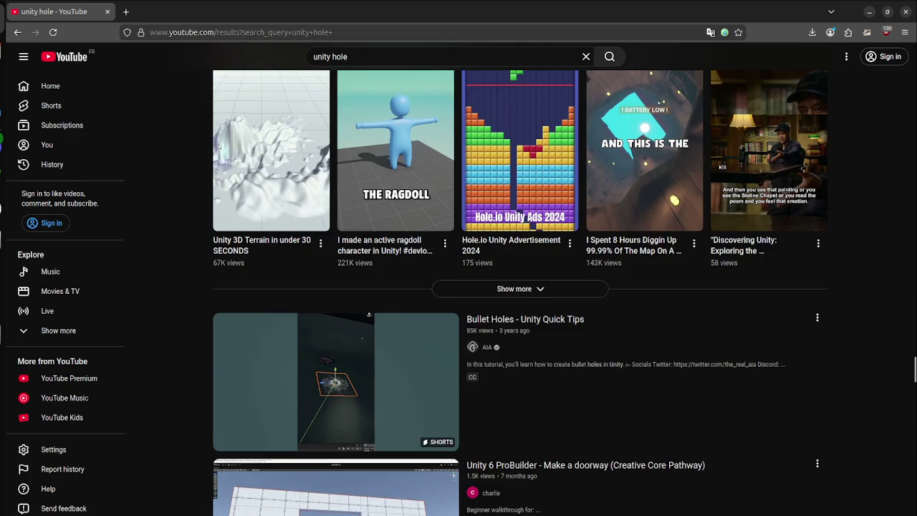
scroll(336, 287, down, 4)
scroll(337, 286, up, 1)
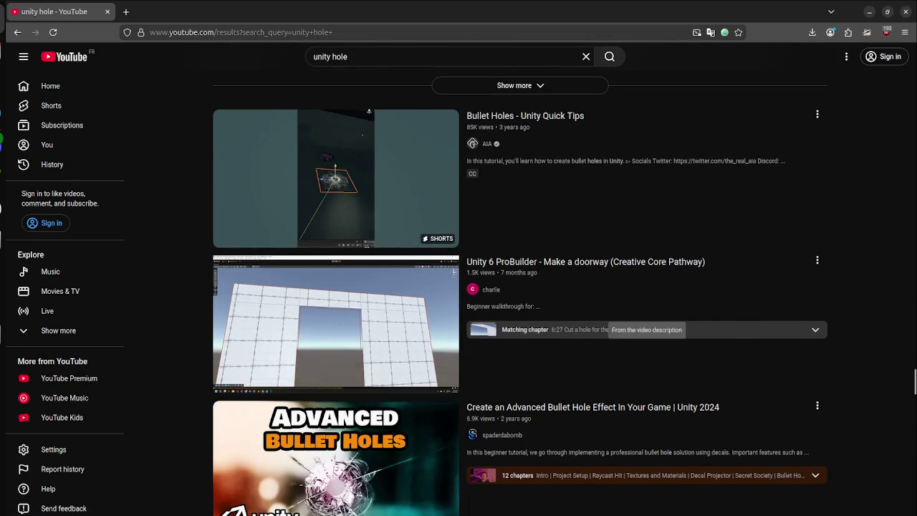
scroll(337, 287, down, 4)
scroll(337, 286, down, 12)
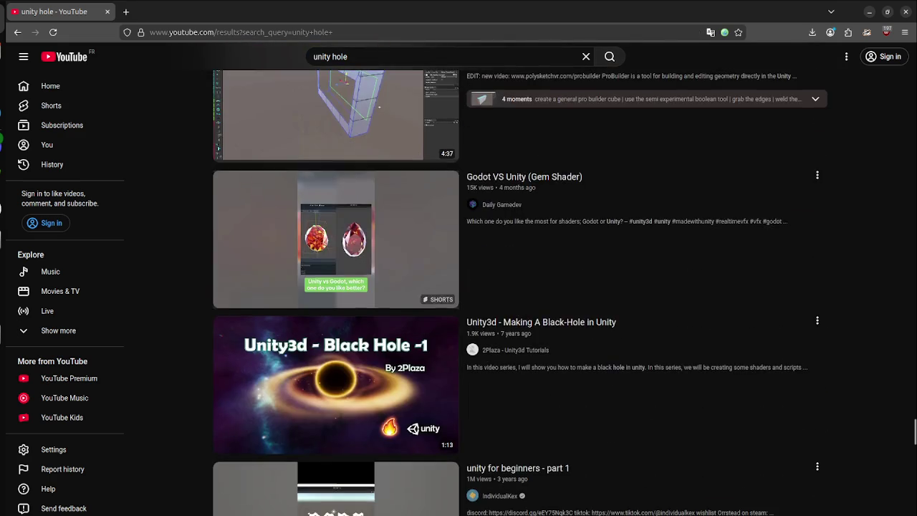
scroll(375, 313, down, 5)
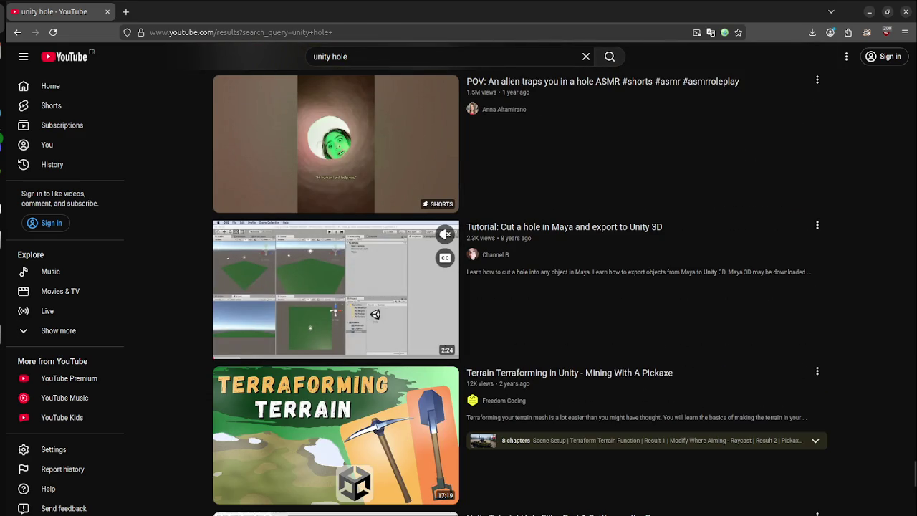
scroll(376, 314, down, 5)
scroll(376, 314, down, 2)
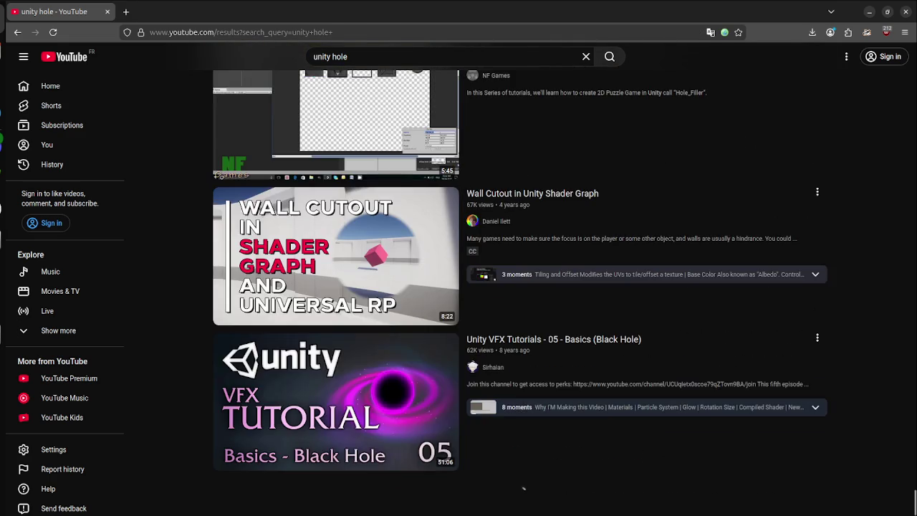
scroll(336, 315, up, 1)
scroll(220, 328, down, 8)
scroll(220, 328, down, 10)
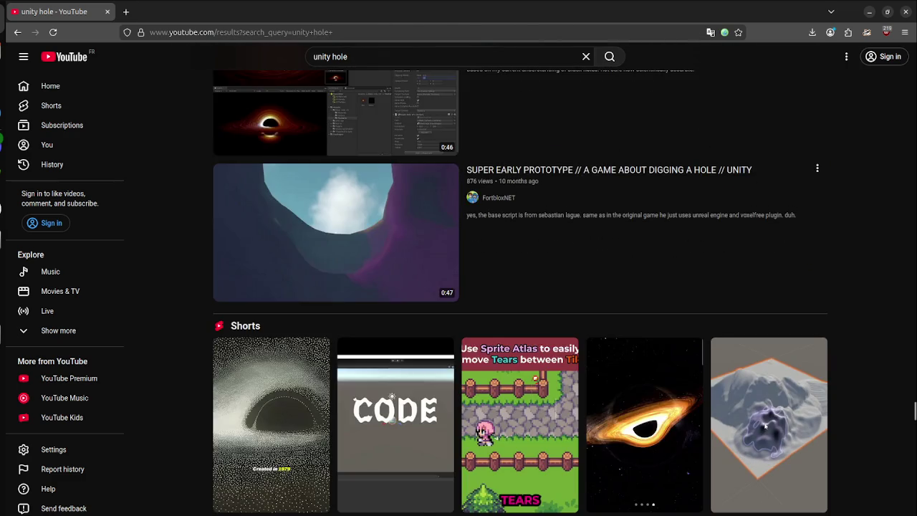
scroll(220, 328, up, 1)
scroll(337, 301, down, 8)
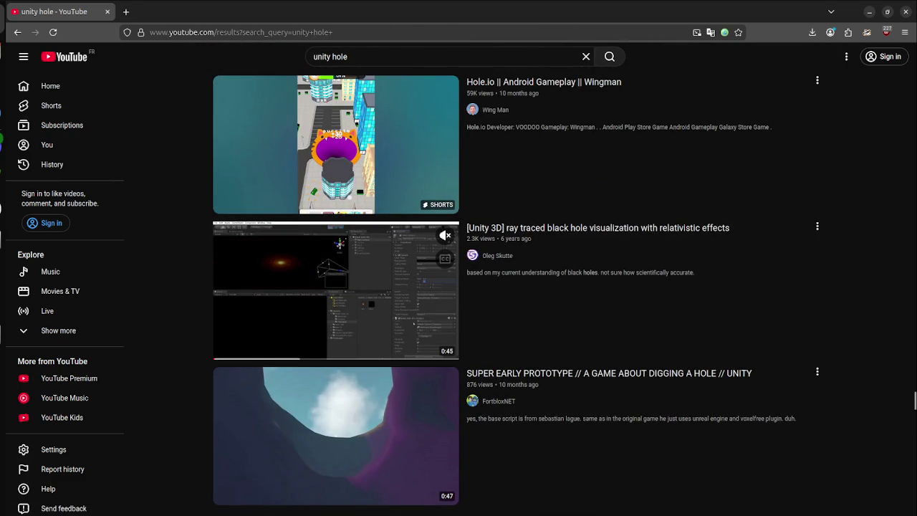
scroll(337, 301, down, 10)
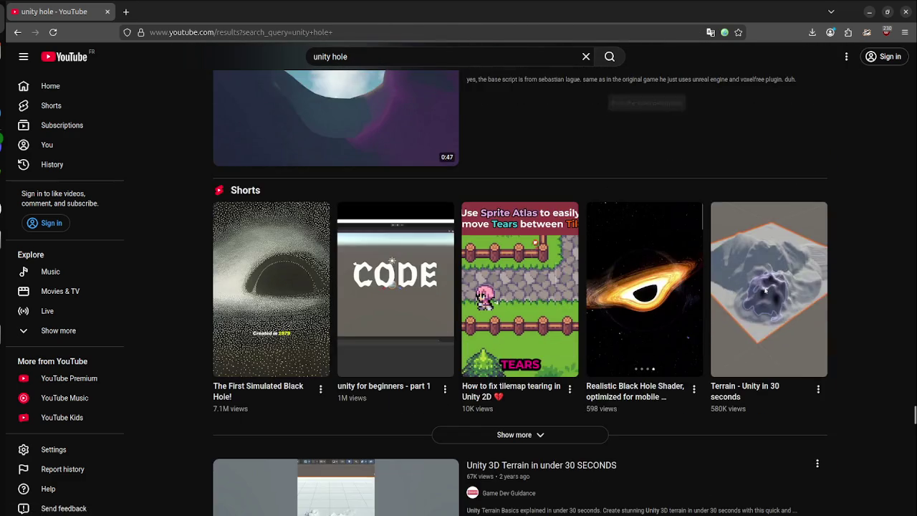
scroll(337, 301, up, 5)
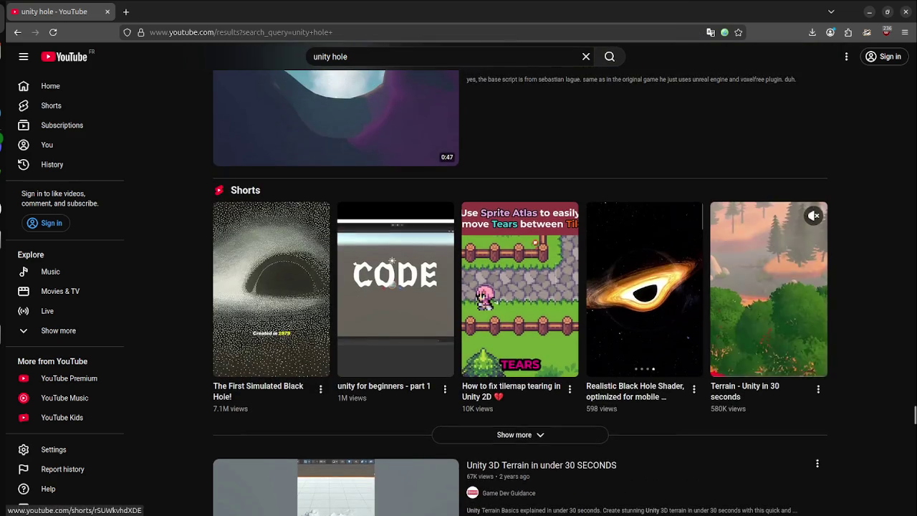
scroll(337, 301, down, 8)
scroll(337, 301, down, 6)
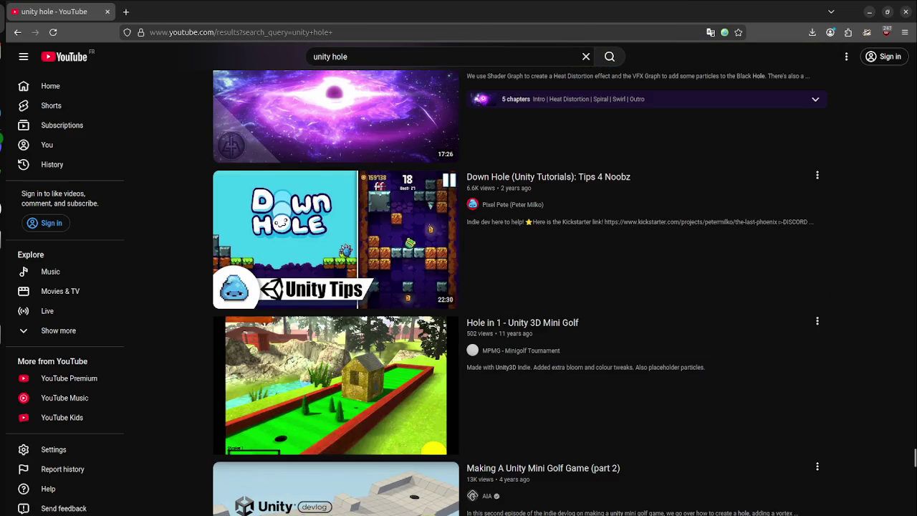
scroll(336, 300, down, 3)
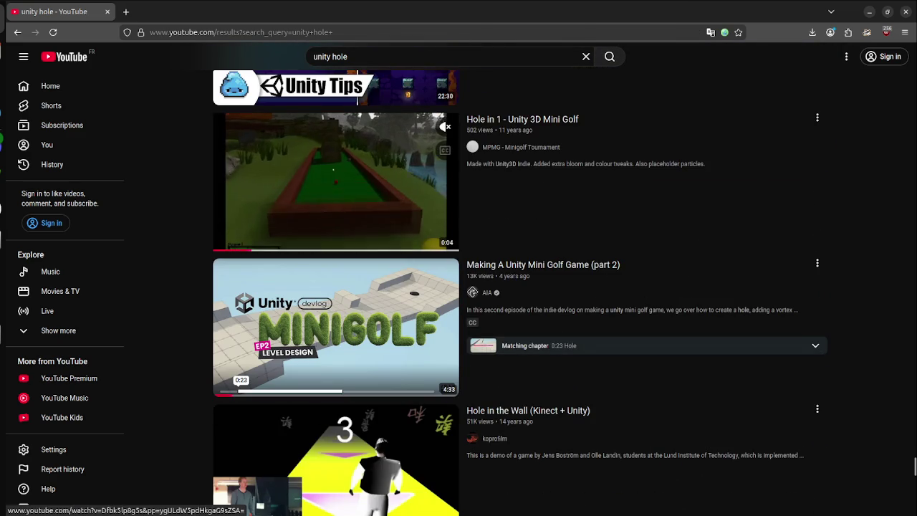
key(slash)
- Search 'unity hole update' and open 'Create dynamic Holes in Unity Meshes at Runtime'
text( up)
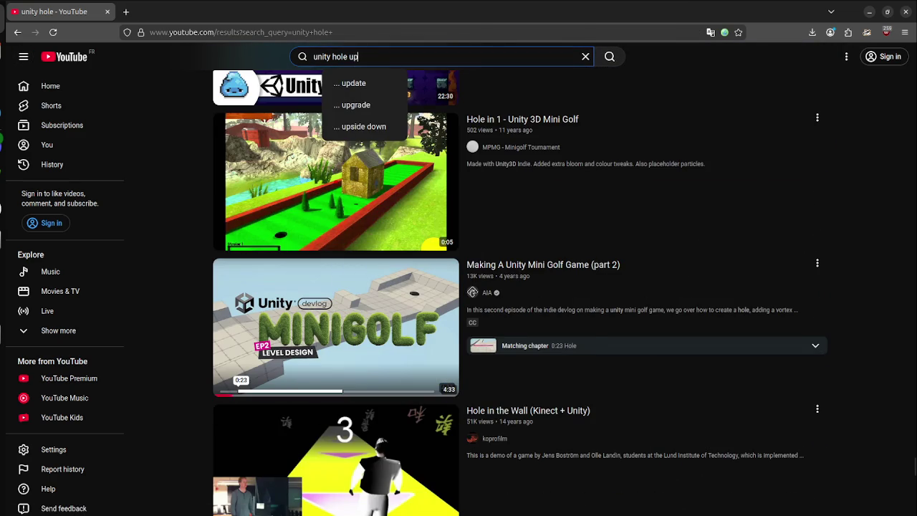
text(date)
key(Return)
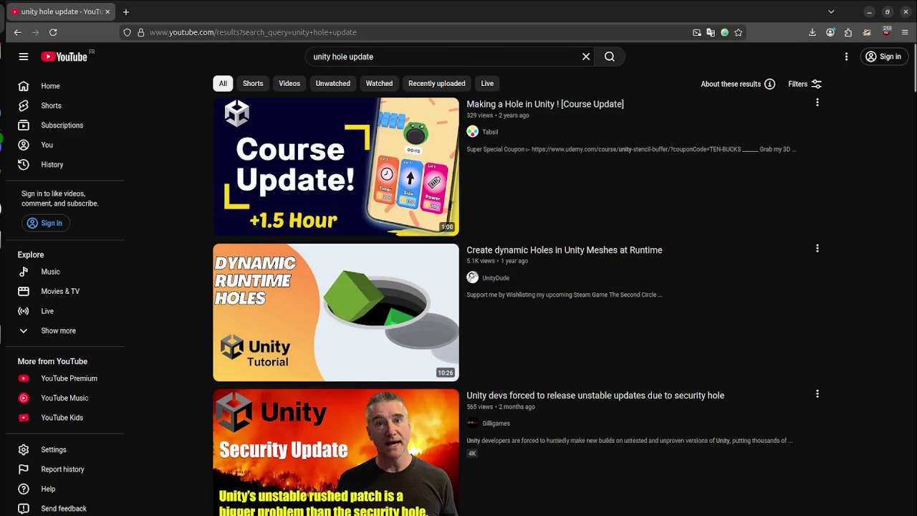
mouse_move(337, 311)
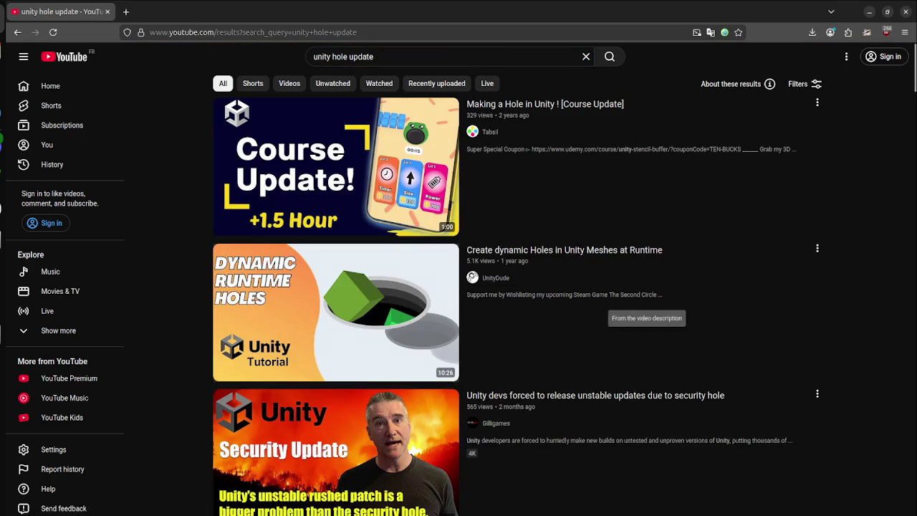
click(609, 297)
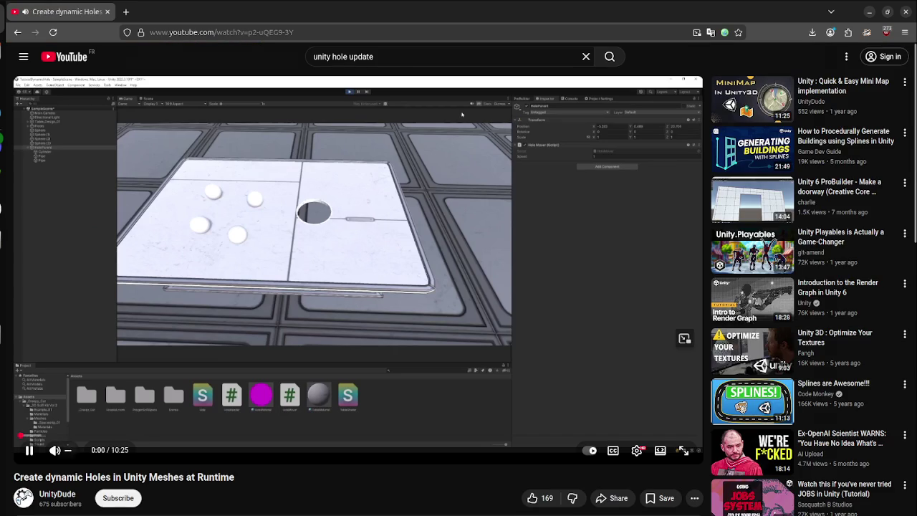
- Skip the video ahead to about 4:22, unmute at low volume, skim later parts, then go back
drag(61, 435, 304, 436)
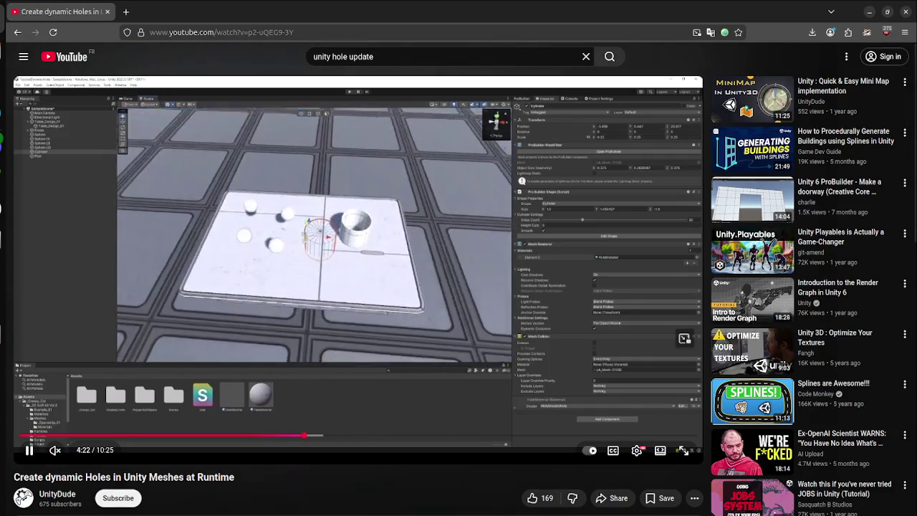
drag(161, 436, 160, 436)
click(78, 450)
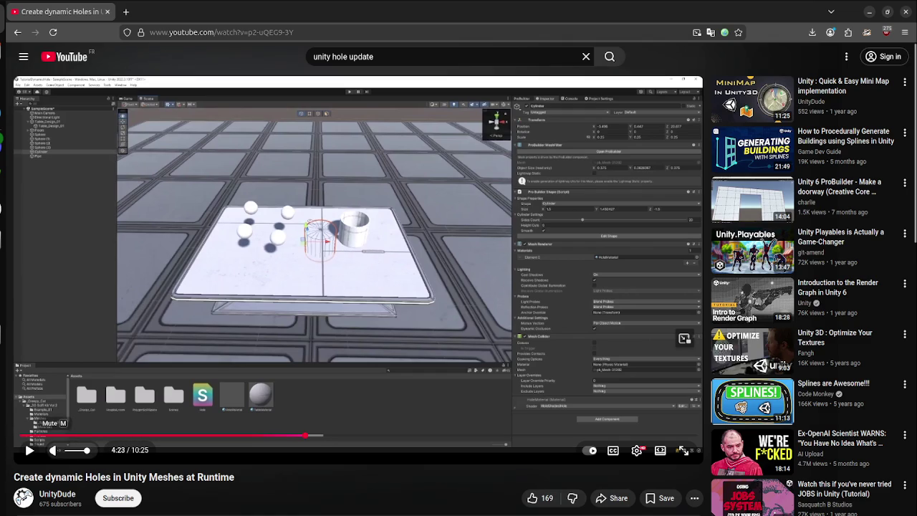
drag(86, 450, 69, 450)
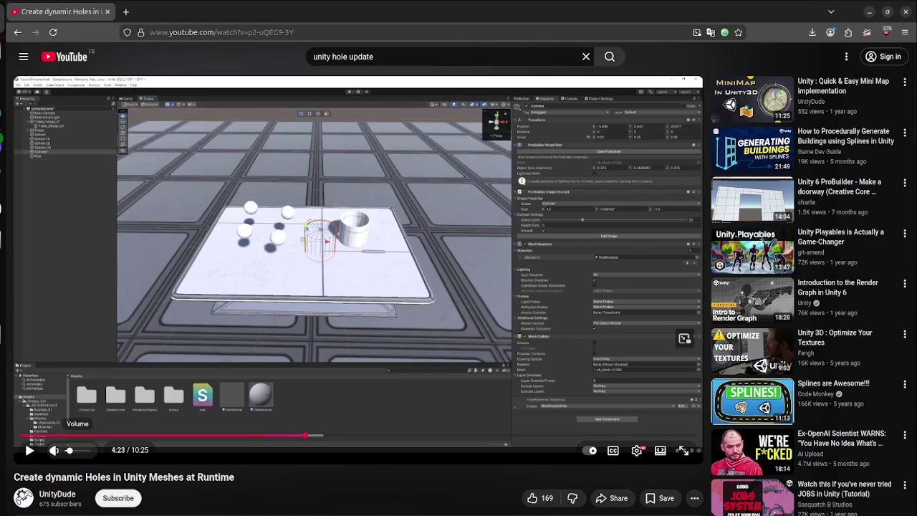
click(29, 450)
drag(329, 436, 462, 435)
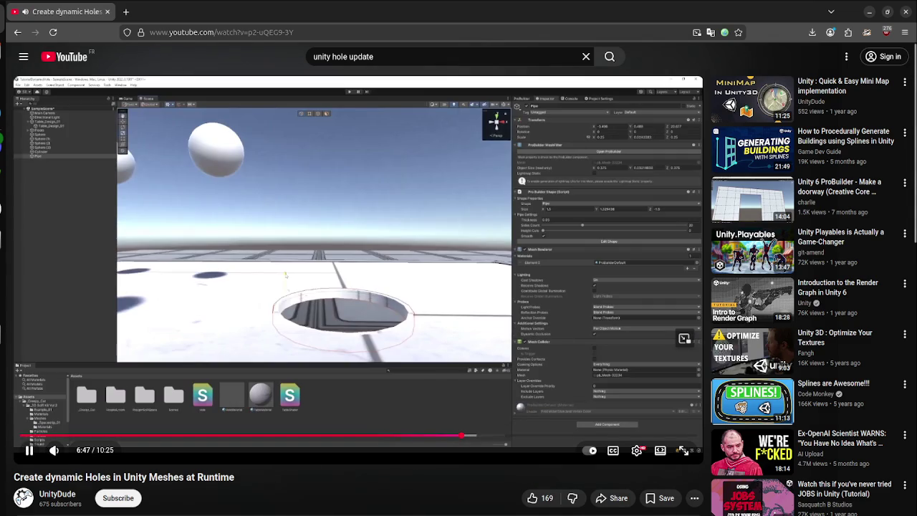
key(alt+Left)
- Scroll further down the 'unity hole update' results, then open a new blank tab
scroll(337, 265, down, 5)
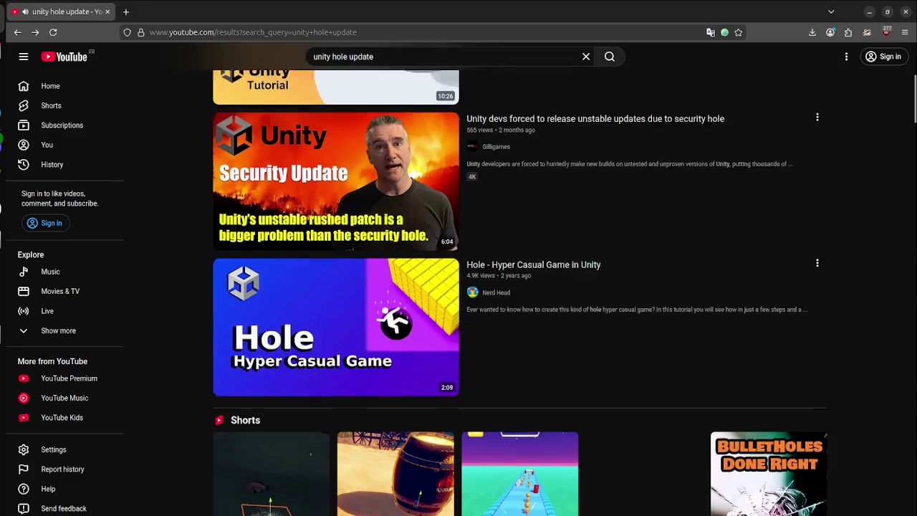
scroll(336, 265, down, 1)
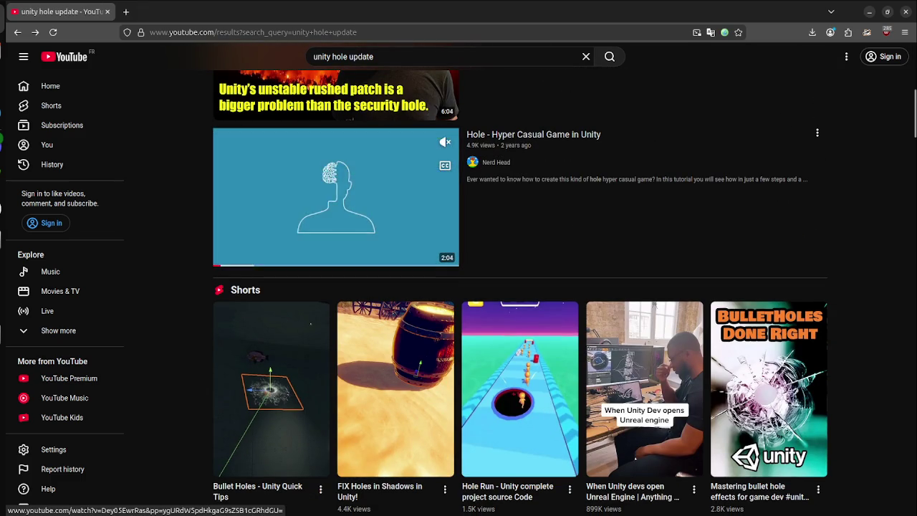
scroll(401, 215, down, 2)
scroll(394, 215, up, 3)
scroll(394, 215, down, 4)
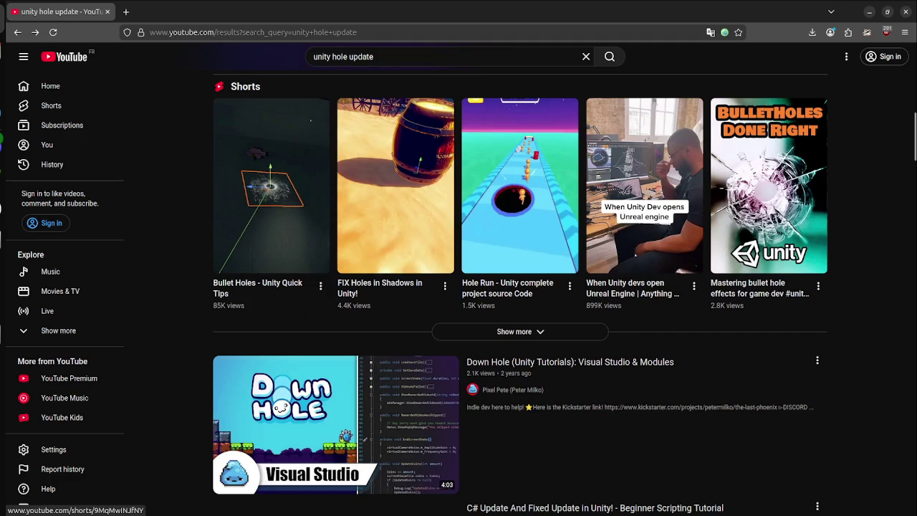
scroll(394, 215, down, 4)
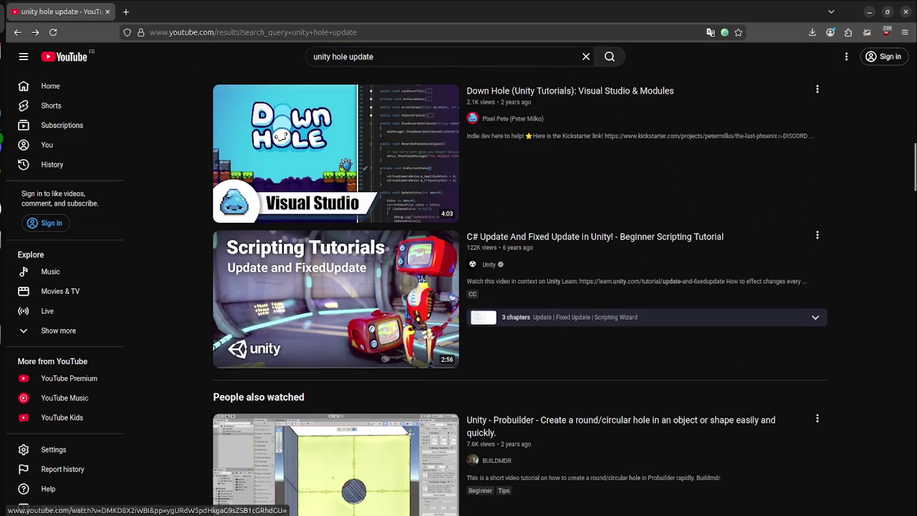
scroll(394, 287, down, 3)
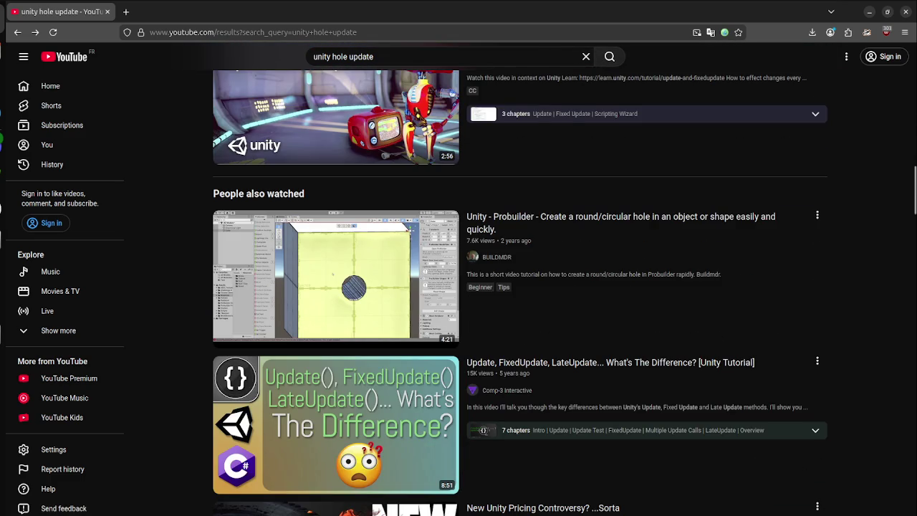
scroll(395, 287, down, 7)
scroll(521, 286, down, 9)
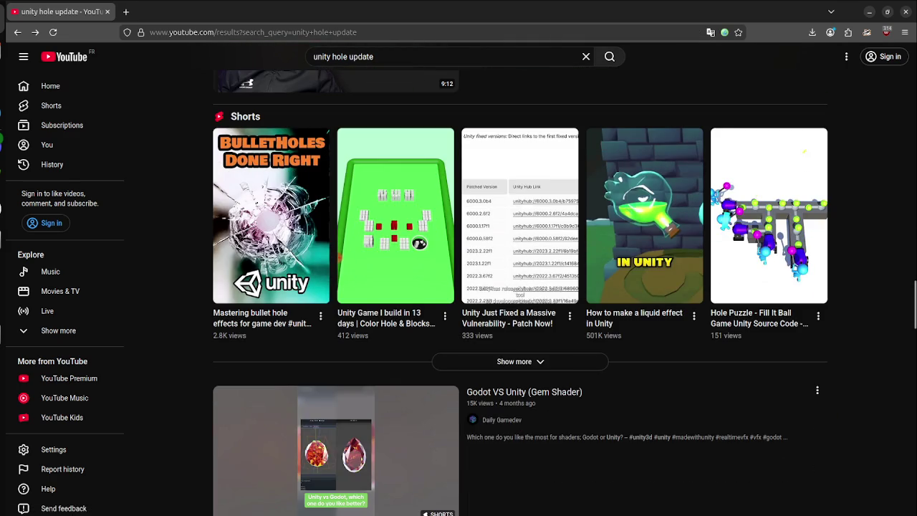
scroll(335, 415, down, 7)
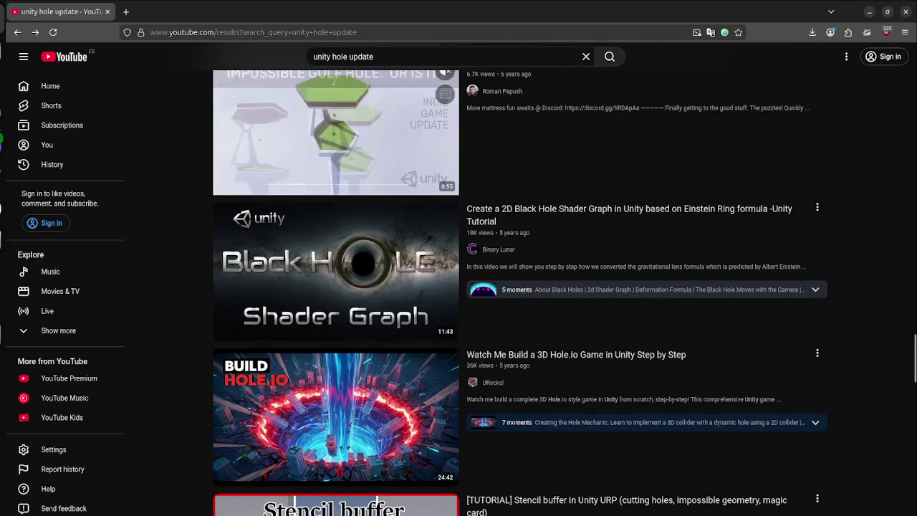
click(125, 11)
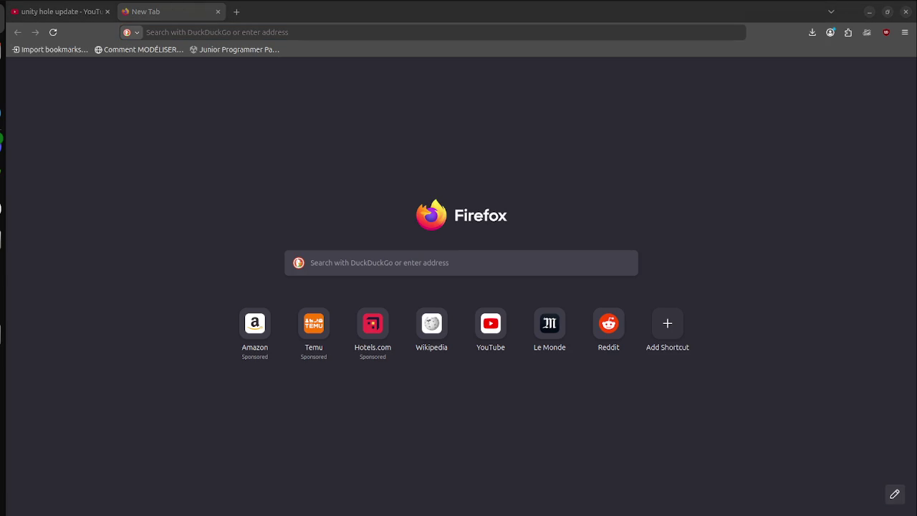
- Ask Perplexity 'faire des tranche dynamic a la facon fochole sur unity' from the address bar
key(XF86AudioRaiseVolume)
click(146, 33)
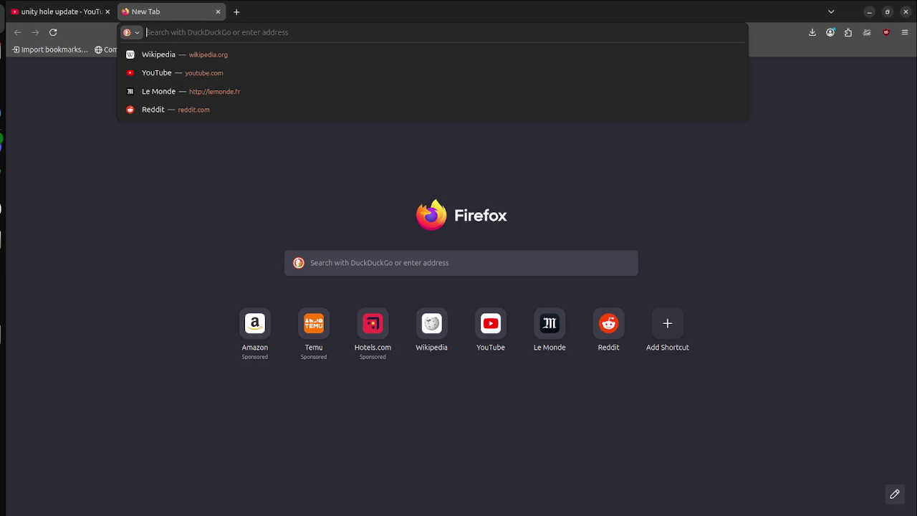
text(perp)
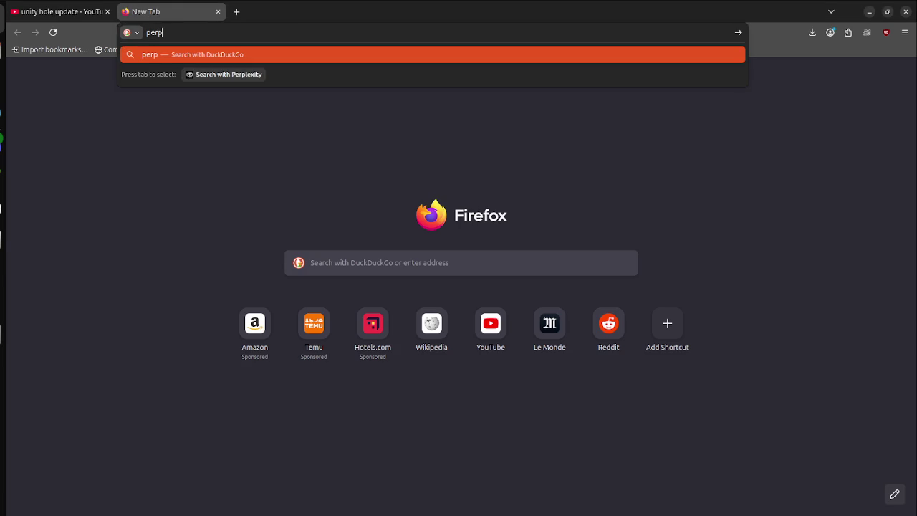
key(Tab)
text(fa)
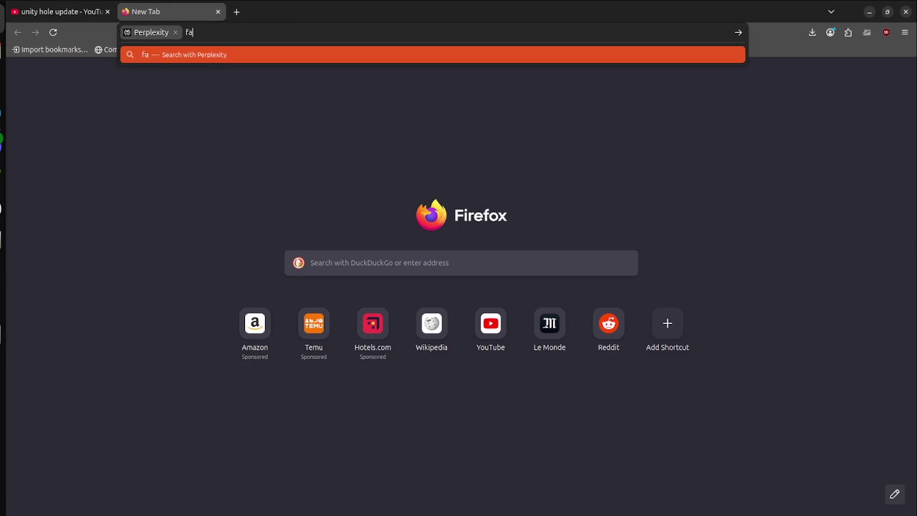
text(ire des tranche)
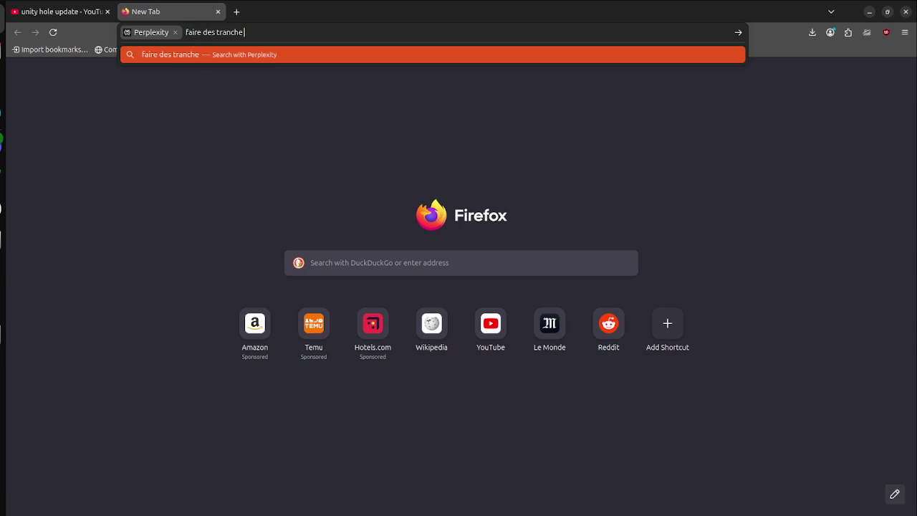
text( dynamic)
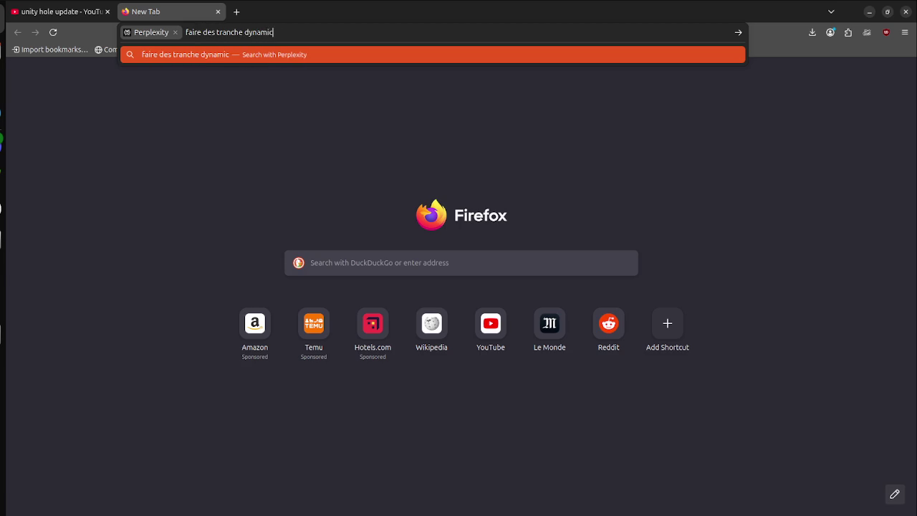
text( a la facon foc)
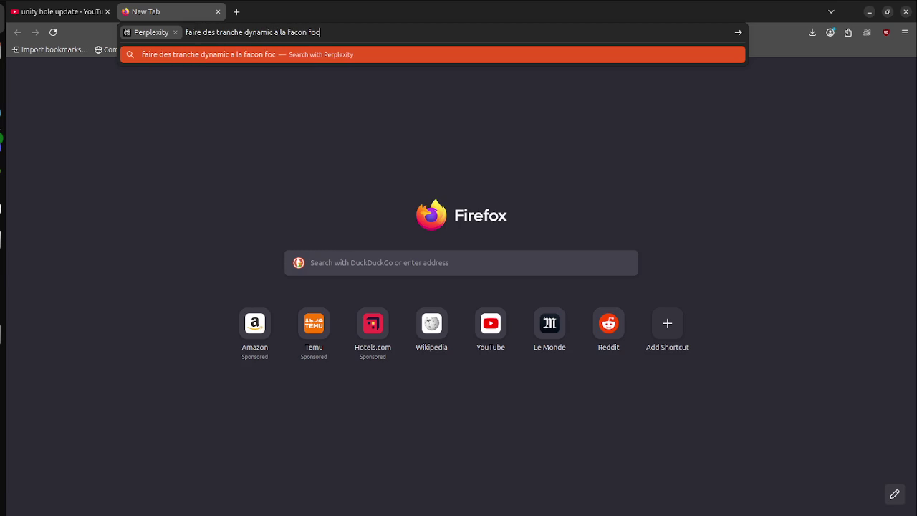
text(hole sur unity)
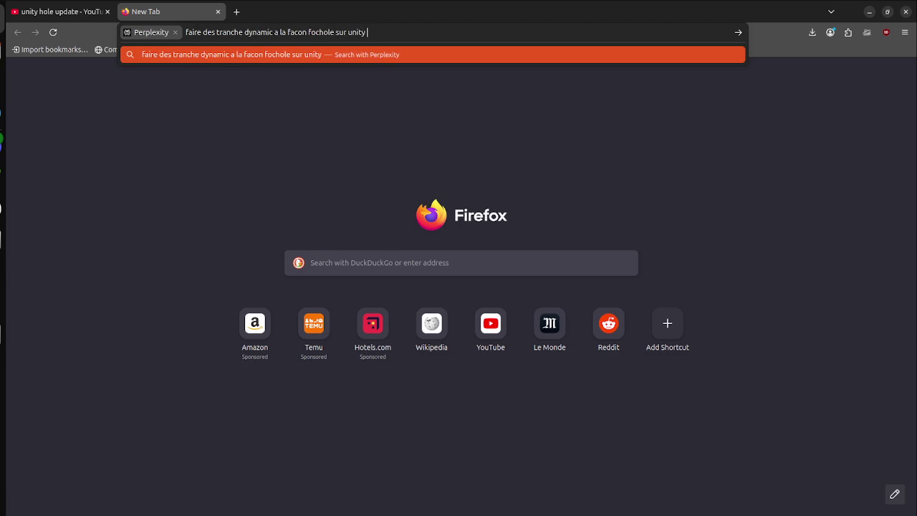
key(Return)
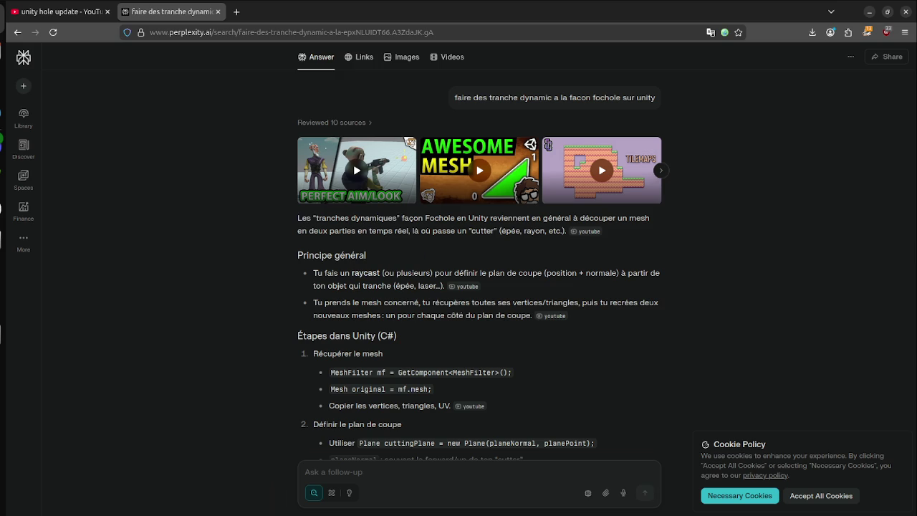
- Read down through Perplexity's answer on slicing a Unity mesh in real time
scroll(479, 266, down, 2)
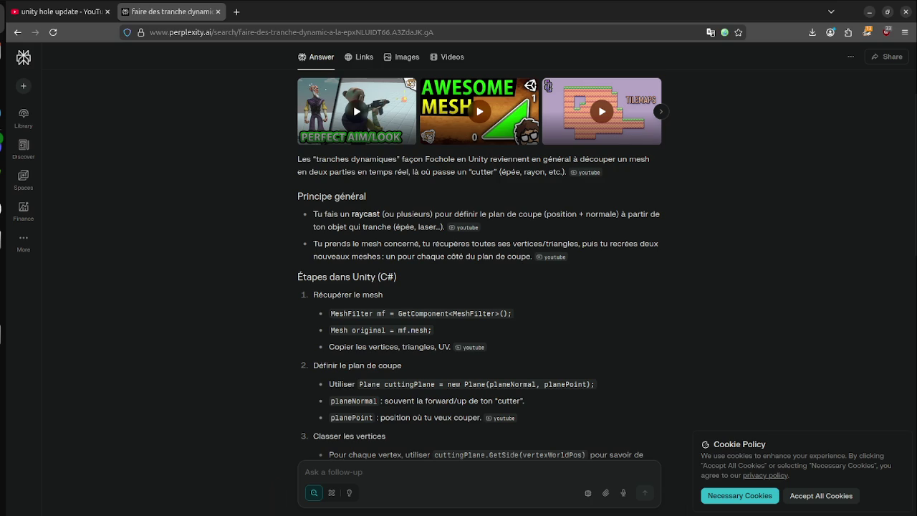
scroll(479, 266, down, 4)
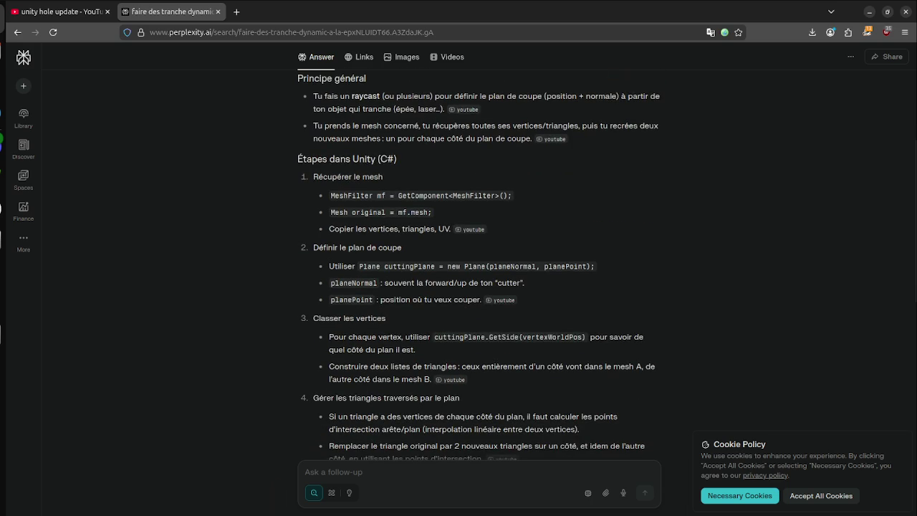
scroll(502, 241, down, 2)
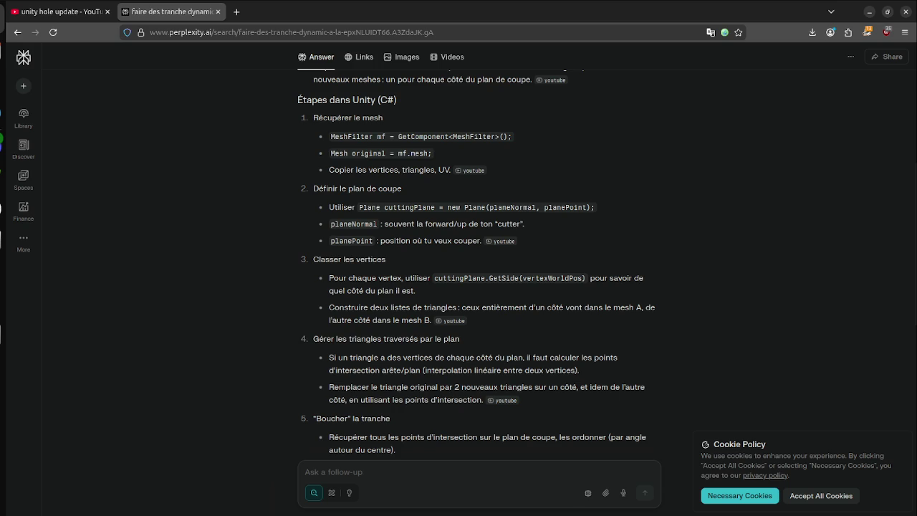
scroll(478, 267, down, 1)
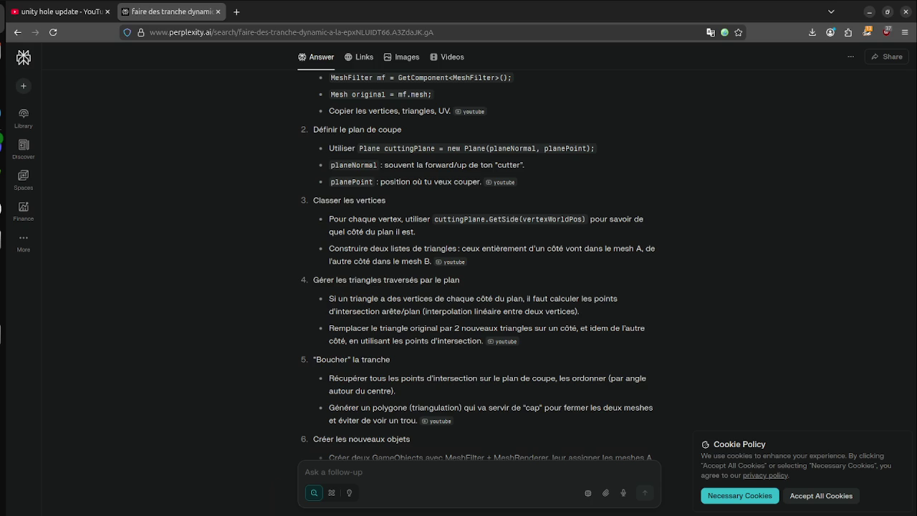
scroll(478, 266, up, 5)
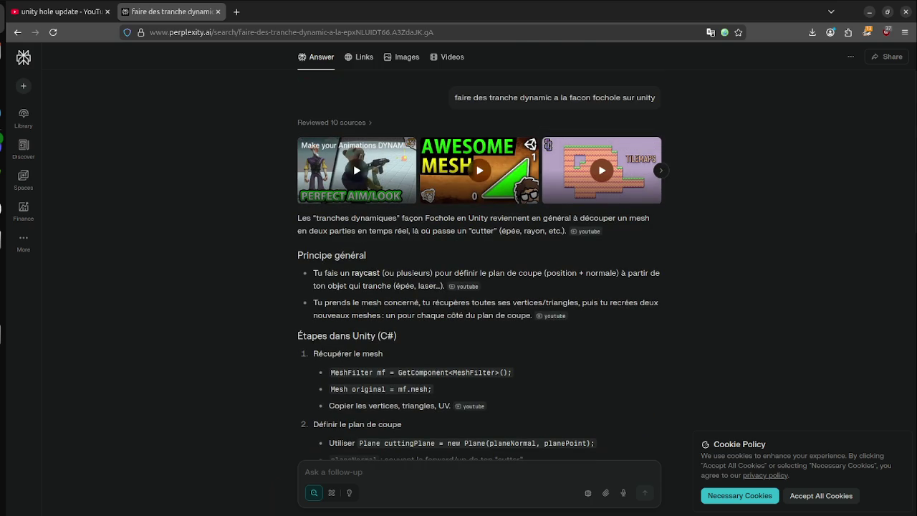
scroll(478, 266, down, 9)
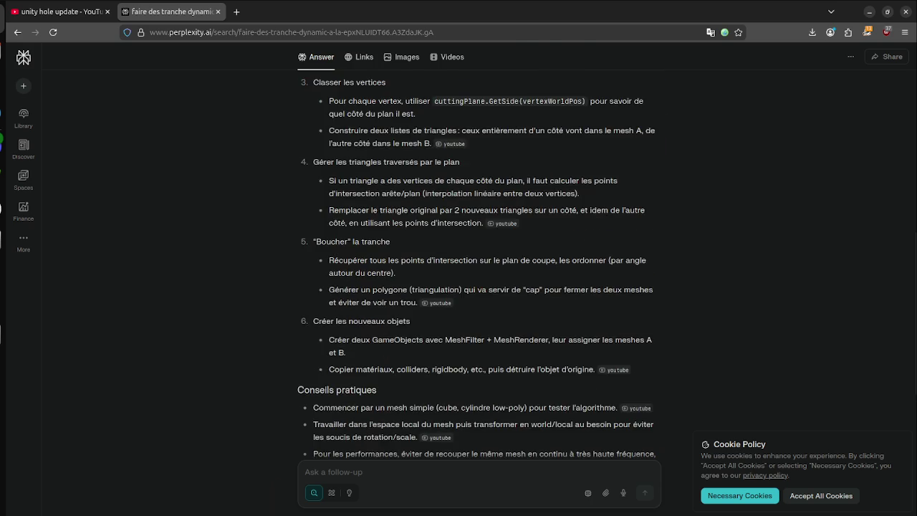
scroll(478, 267, up, 4)
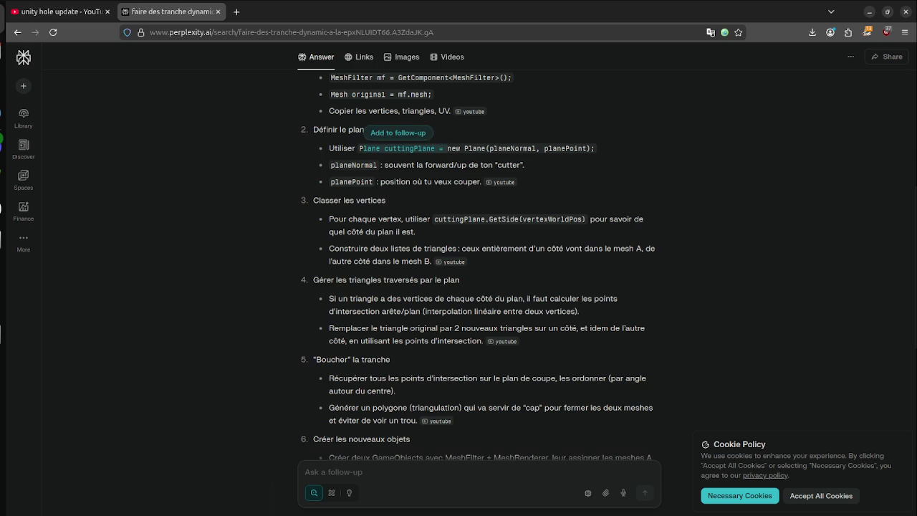
- Select parts of the cuttingPlane and new Plane code lines, then switch back to YouTube
drag(435, 149, 384, 148)
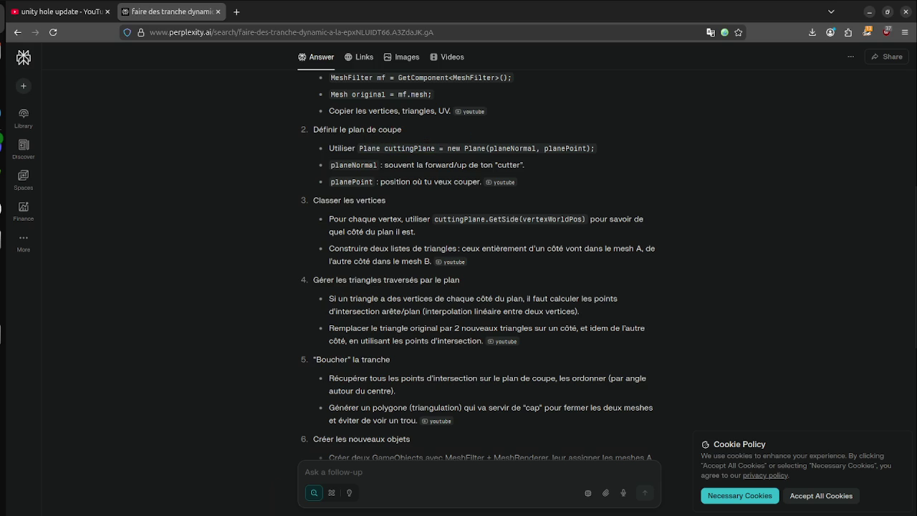
click(447, 148)
drag(439, 148, 501, 148)
click(501, 148)
scroll(476, 265, down, 3)
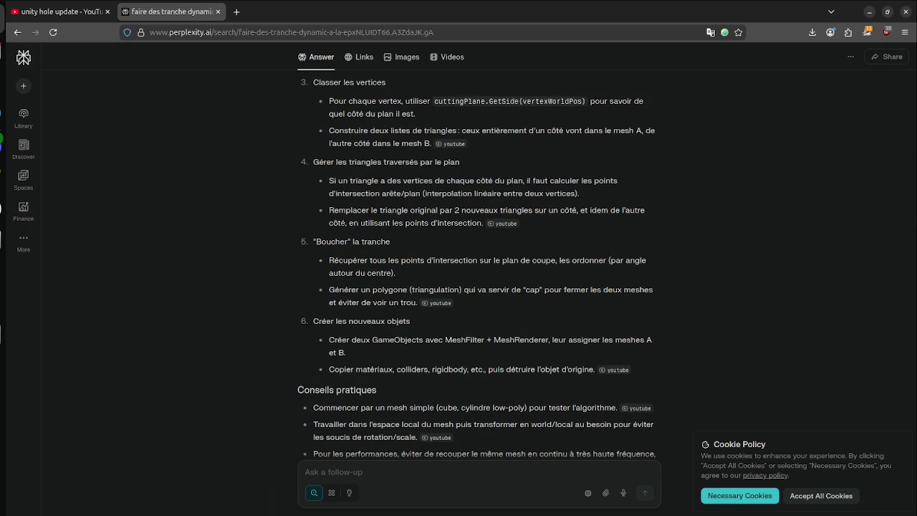
scroll(478, 265, down, 7)
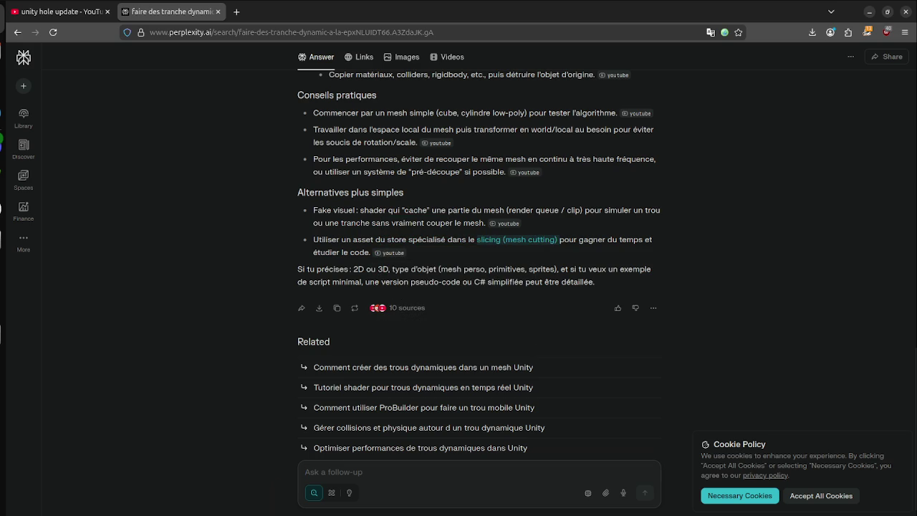
key(ctrl+Tab)
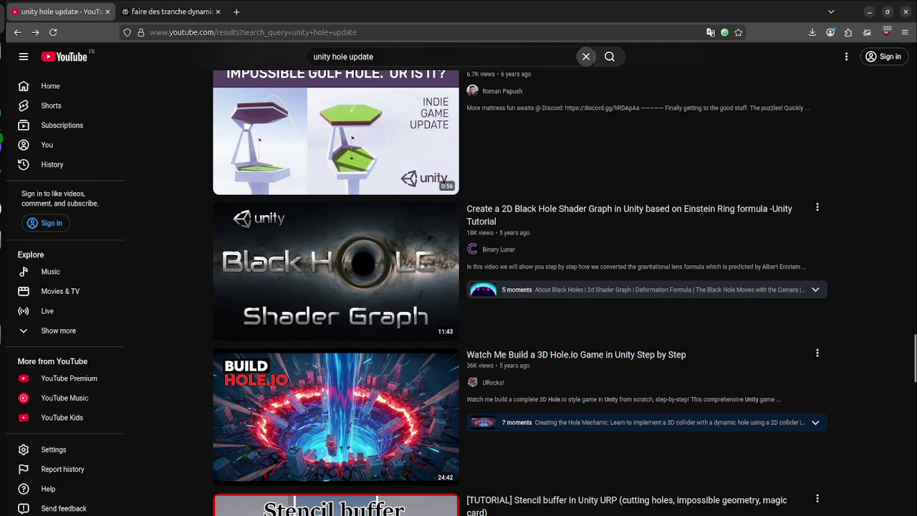
- Search YouTube for 'slicing (mesh cutting) unity' via the suggestion list
text(slicing (mesh cutting)
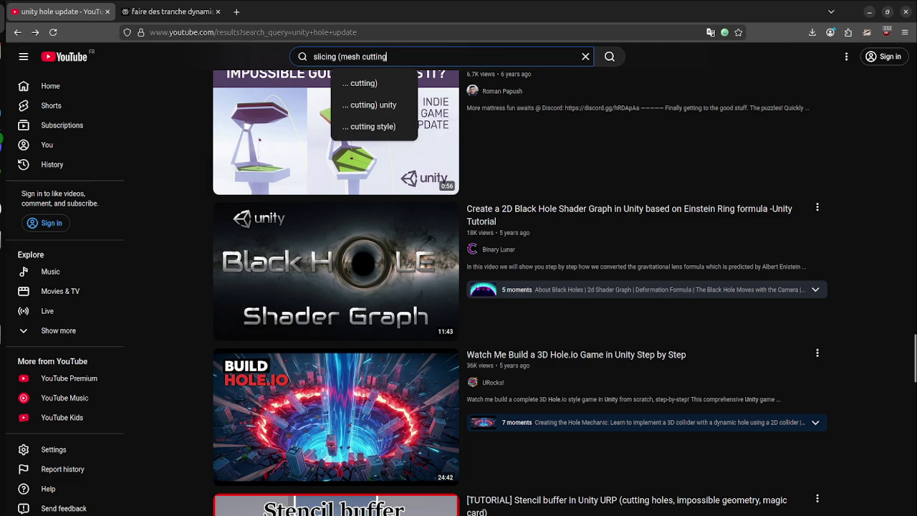
key(Up)
key(Return)
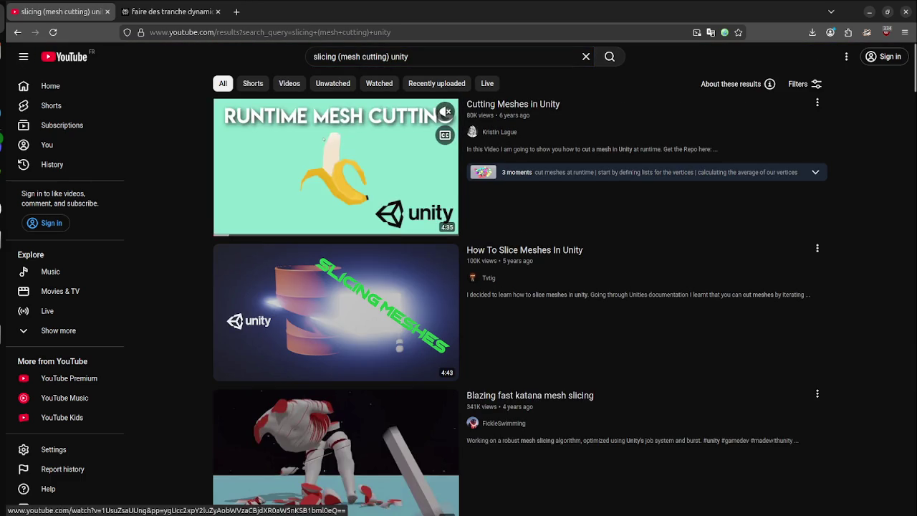
- Scroll the results and open the Short about improving a simple animation
scroll(337, 165, down, 3)
scroll(445, 219, down, 3)
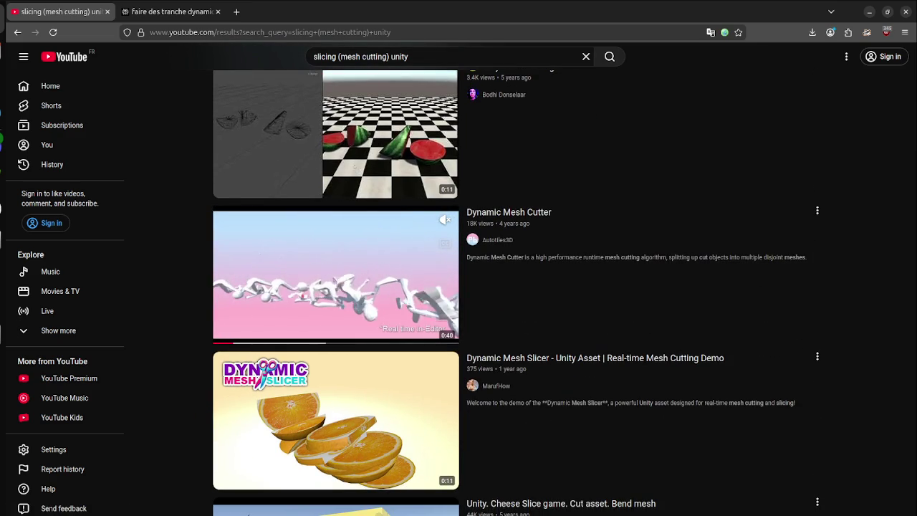
scroll(446, 219, down, 3)
scroll(446, 219, down, 10)
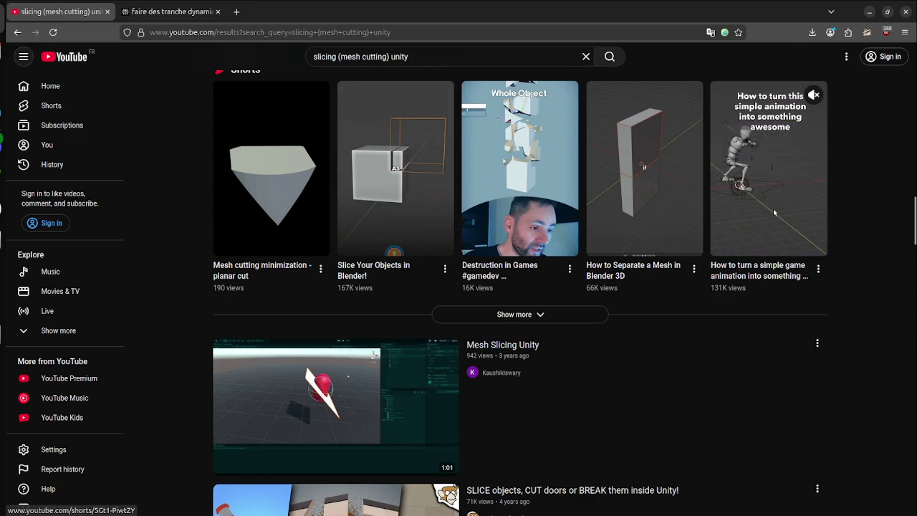
click(769, 179)
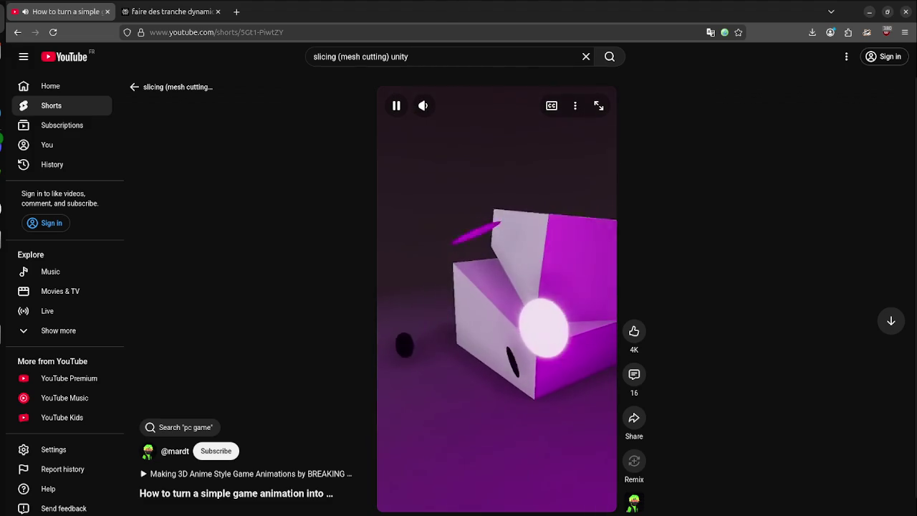
- Return to the slicing results and open 'Recreating Metal Gear Rising's Blade Mode | Mix and Jam'
click(134, 87)
scroll(220, 208, down, 5)
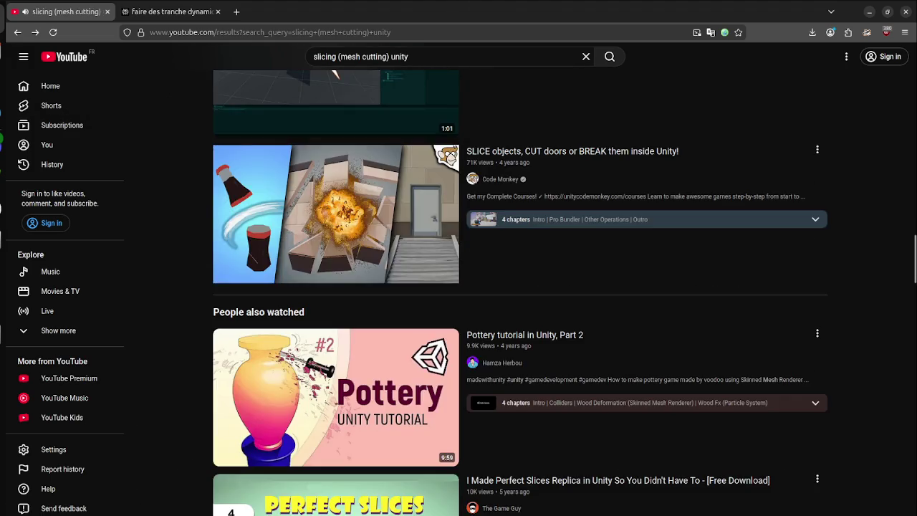
scroll(220, 208, up, 3)
scroll(220, 207, down, 8)
scroll(220, 208, up, 3)
scroll(337, 287, down, 5)
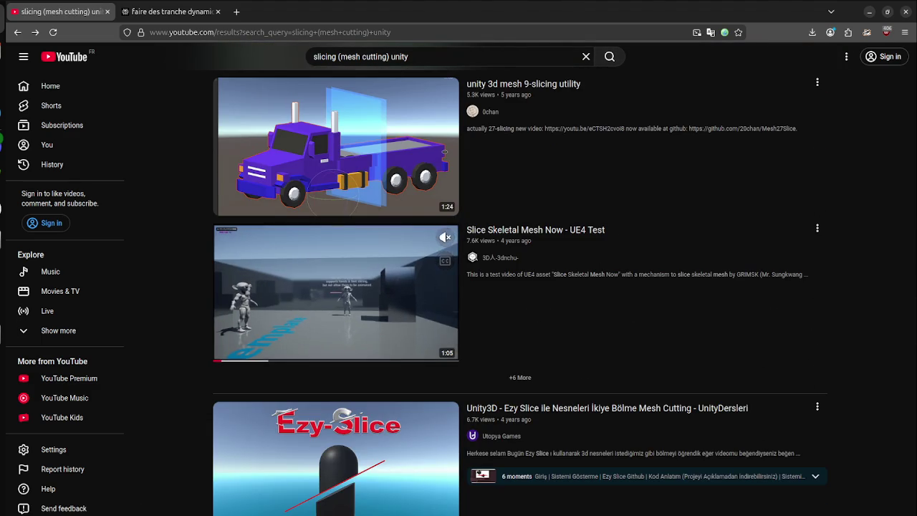
scroll(337, 286, down, 10)
scroll(337, 286, down, 2)
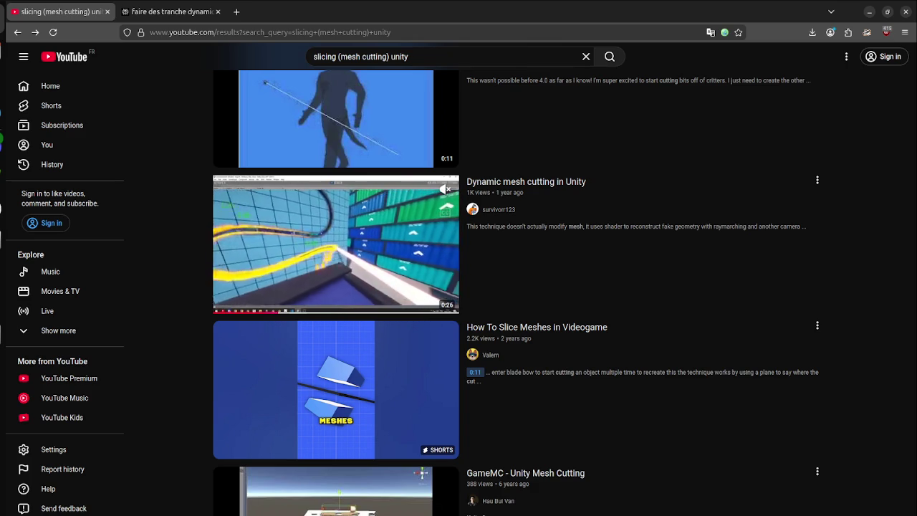
scroll(337, 243, down, 6)
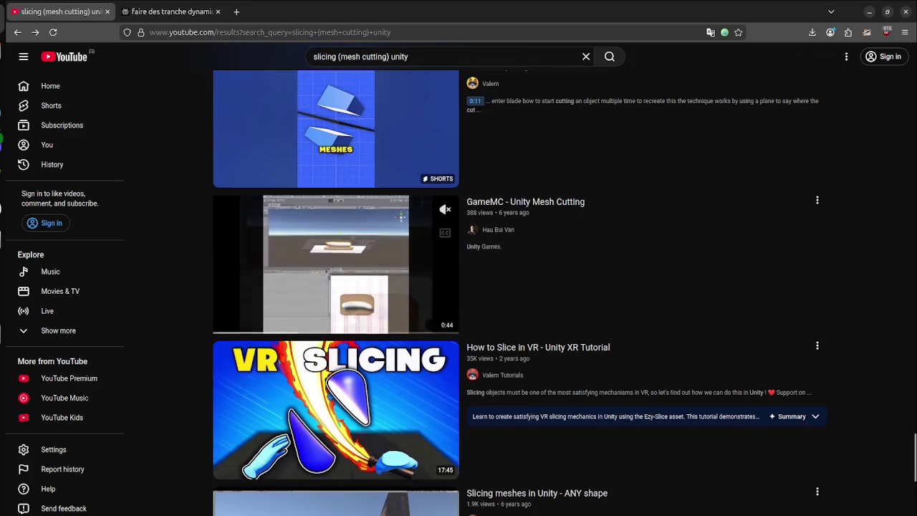
scroll(337, 286, down, 1)
scroll(337, 287, up, 1)
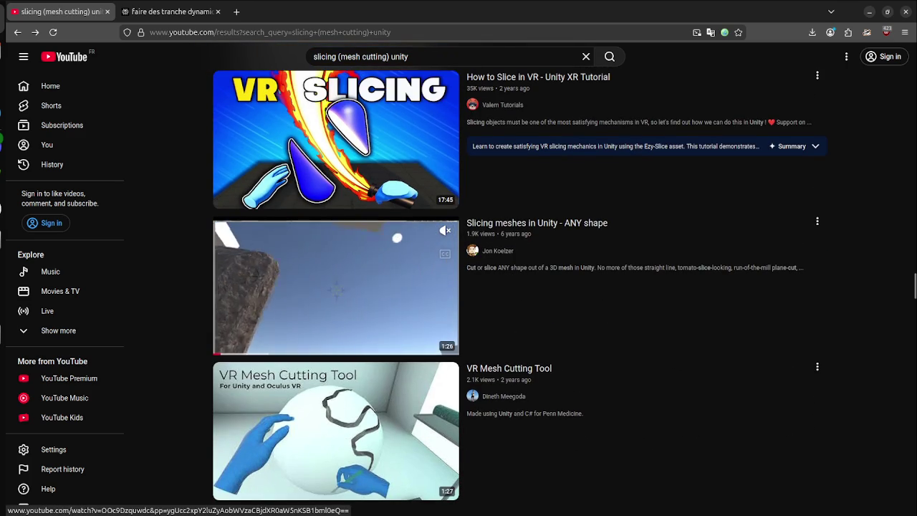
scroll(337, 287, down, 4)
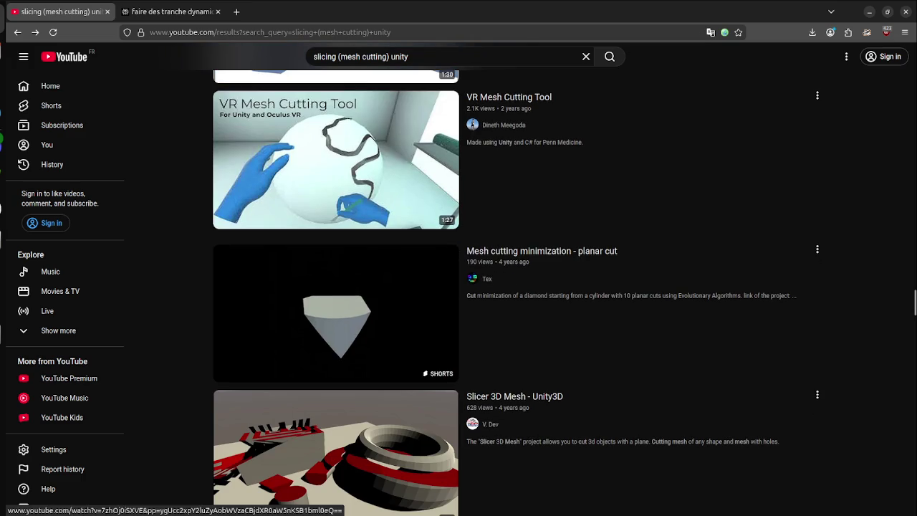
scroll(337, 286, down, 4)
scroll(247, 297, down, 7)
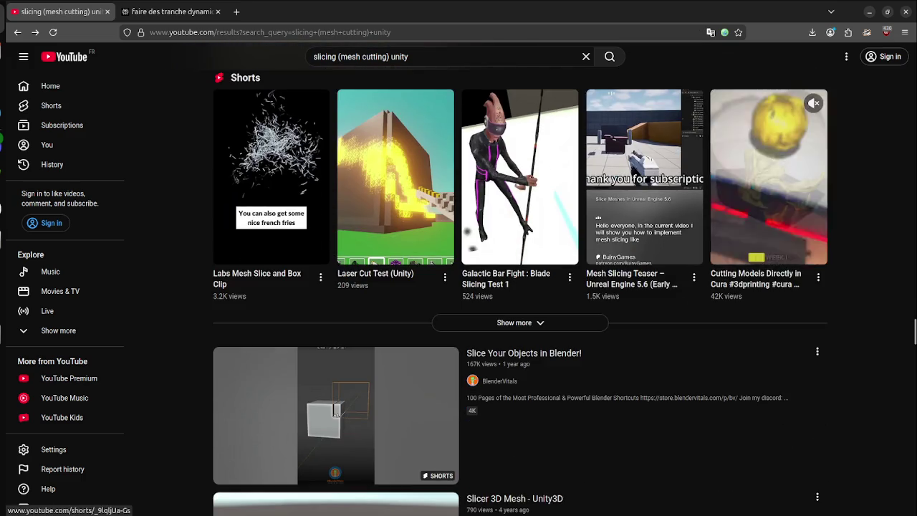
scroll(246, 297, down, 5)
scroll(270, 301, up, 4)
scroll(271, 301, down, 4)
scroll(251, 279, down, 11)
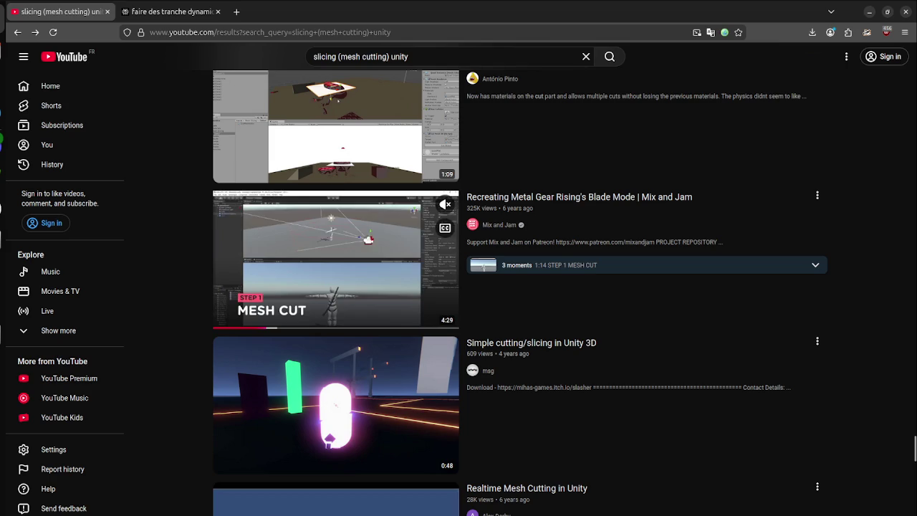
click(251, 278)
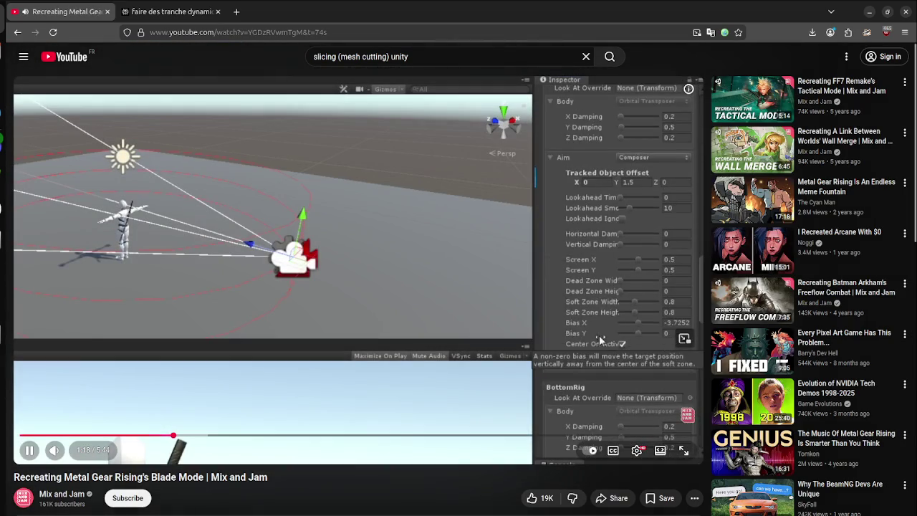
- Pause the Blade Mode video and rewind it to 1:14, the Step 1 Mesh Cut section
click(581, 187)
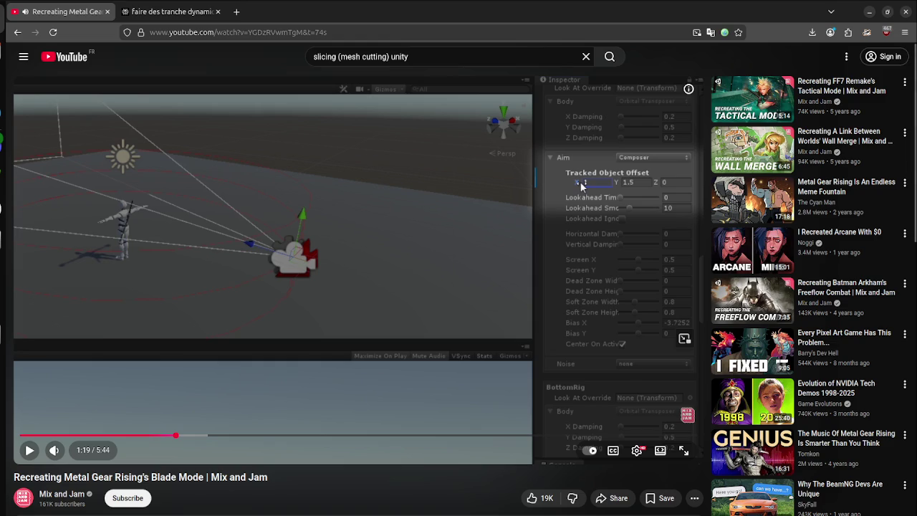
mouse_move(201, 435)
mouse_down()
mouse_move(146, 435)
mouse_move(167, 435)
mouse_up()
key(space)
key(space)
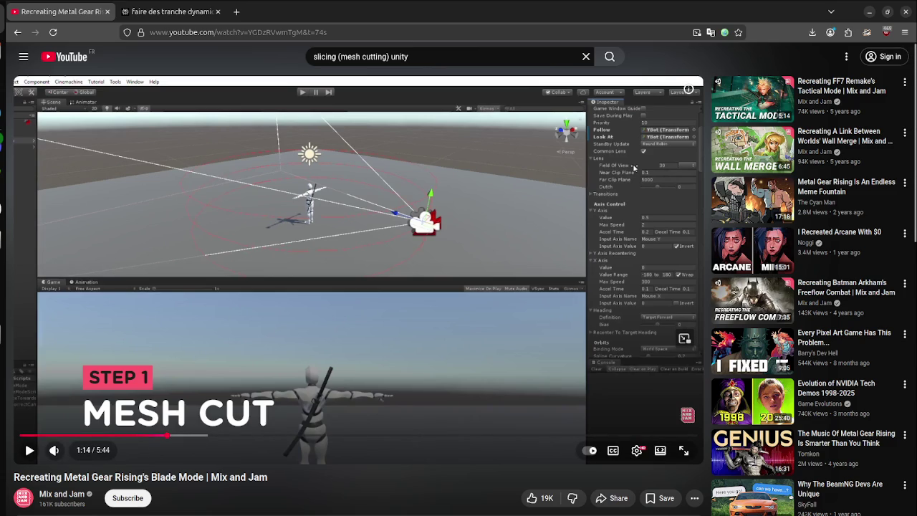
key(space)
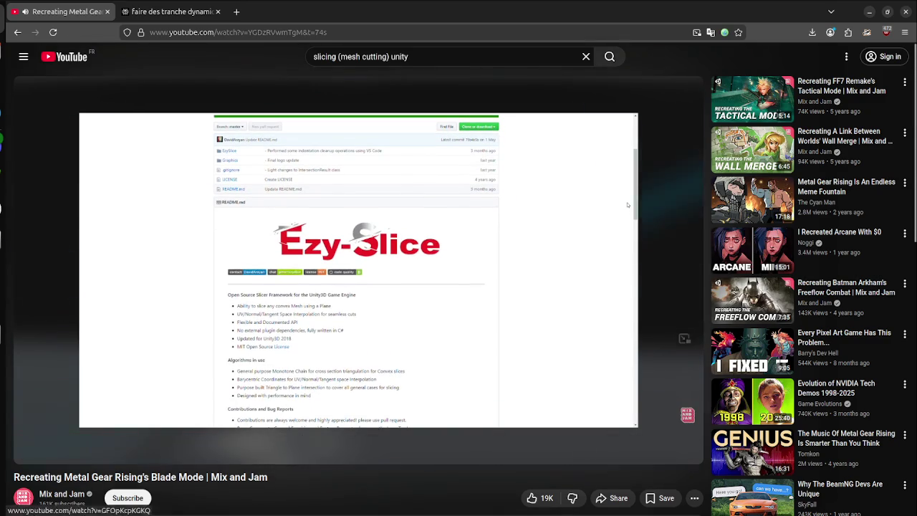
- Open the 'I Recreated Arcane With $0' video from the Blade Mode video's suggestions
click(752, 247)
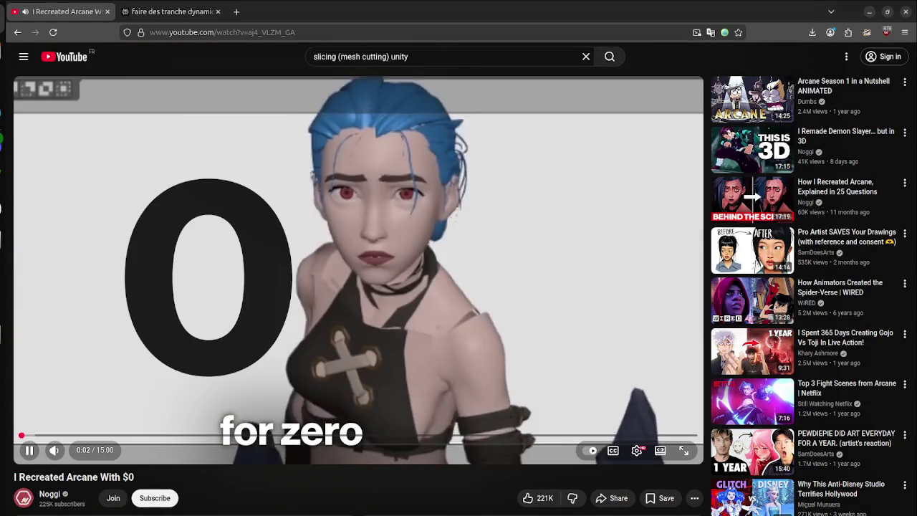
- Watch the Arcane video in full screen, skipping ahead past its opening seconds
key(f)
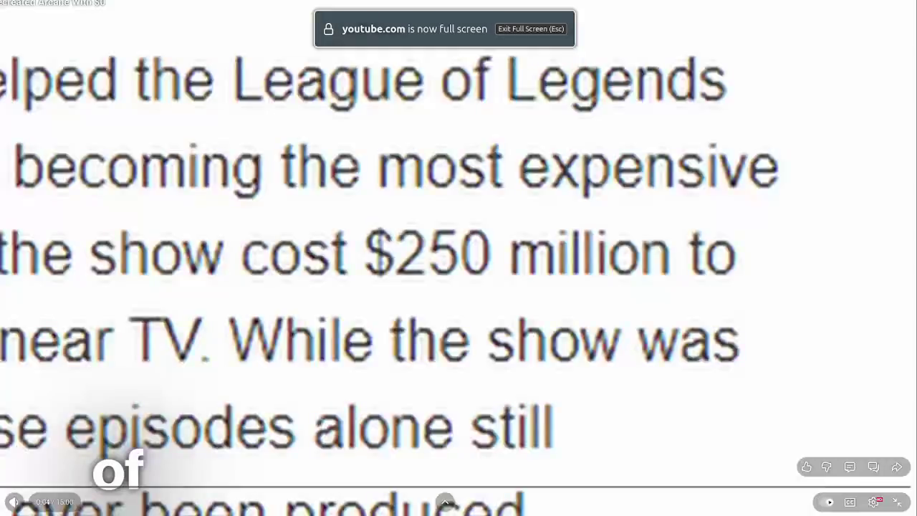
key(Right)
key(Right)
key(Right)
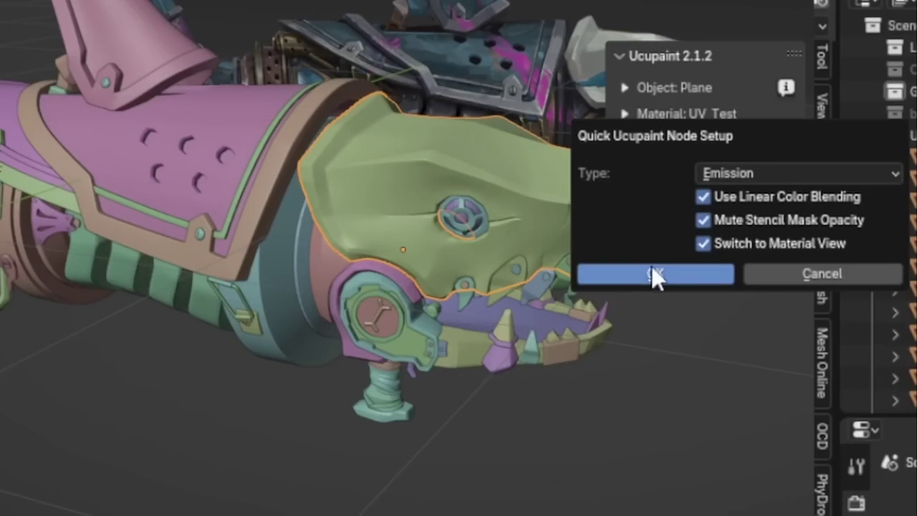
click(652, 273)
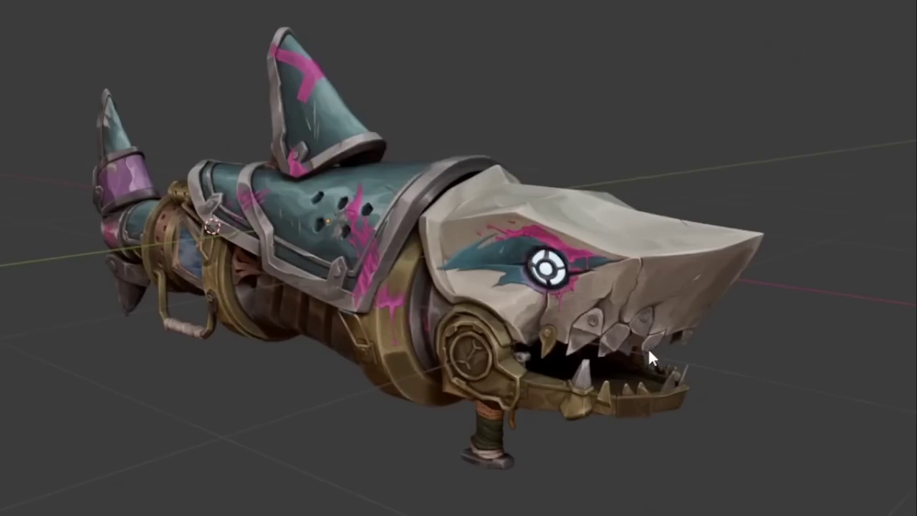
key(z)
click(854, 343)
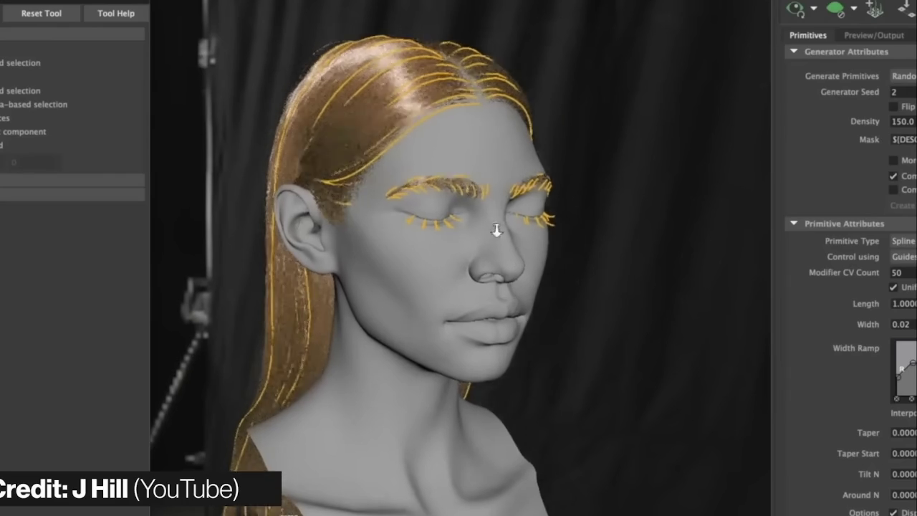
drag(484, 208, 531, 235)
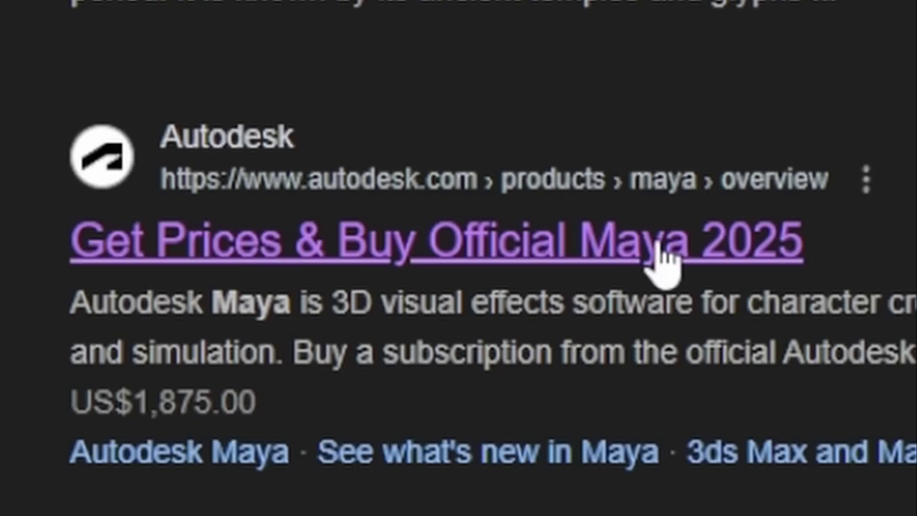
click(662, 247)
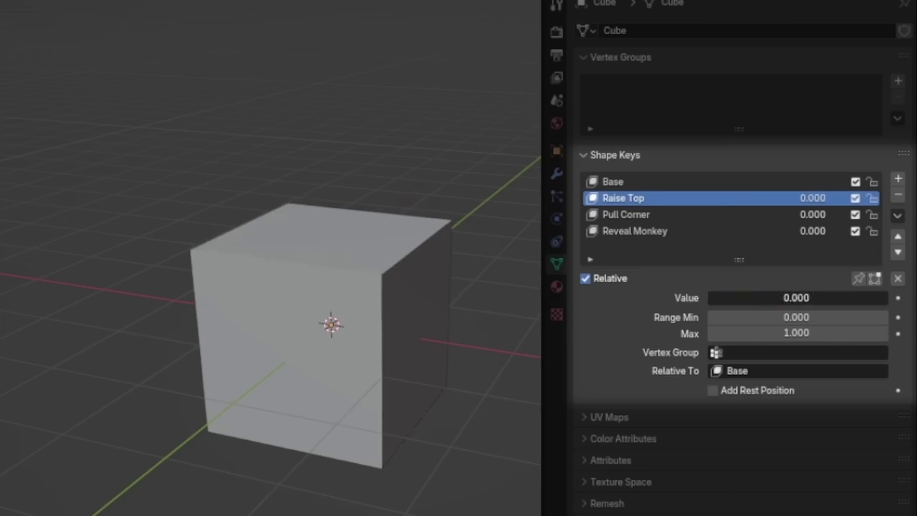
drag(745, 305, 857, 305)
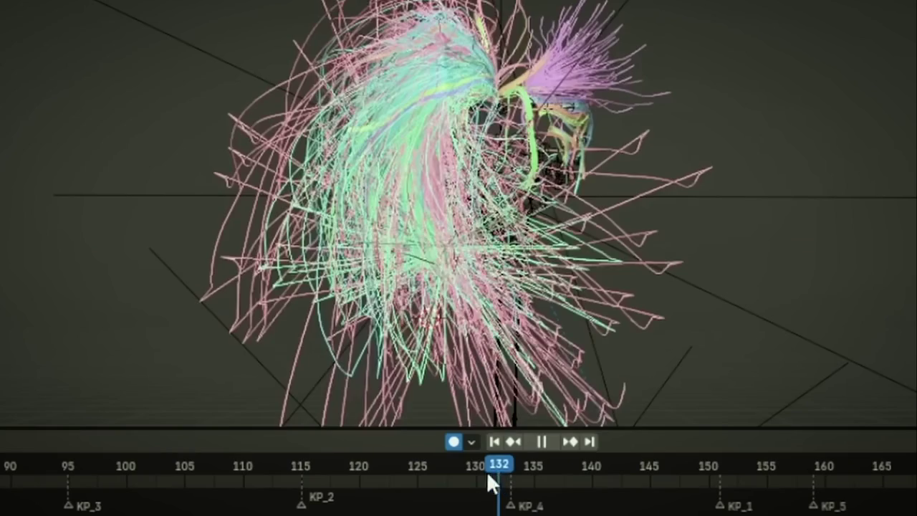
mouse_move(486, 471)
mouse_down()
mouse_move(434, 478)
mouse_move(511, 484)
mouse_up()
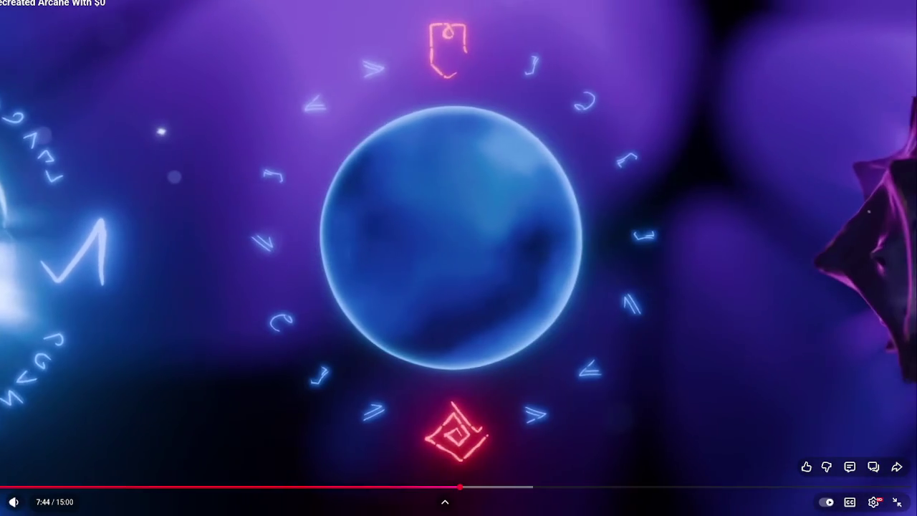
key(space)
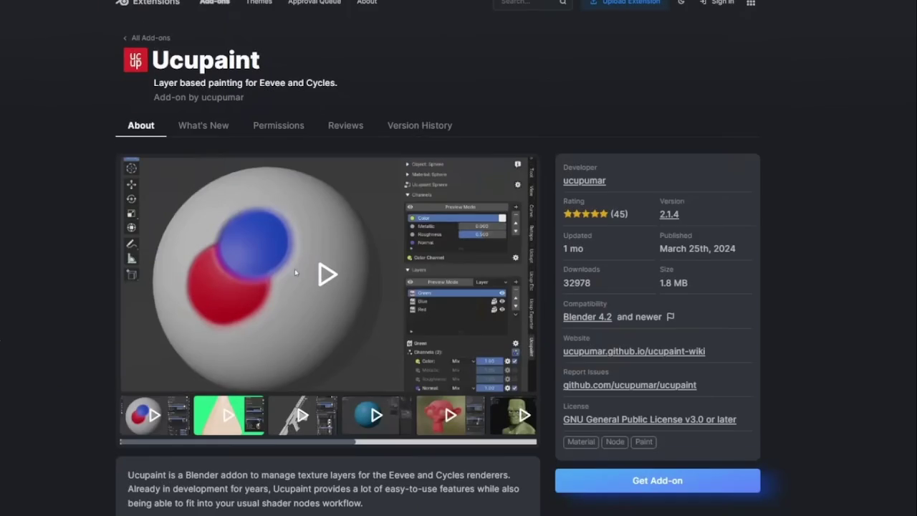
scroll(327, 287, down, 3)
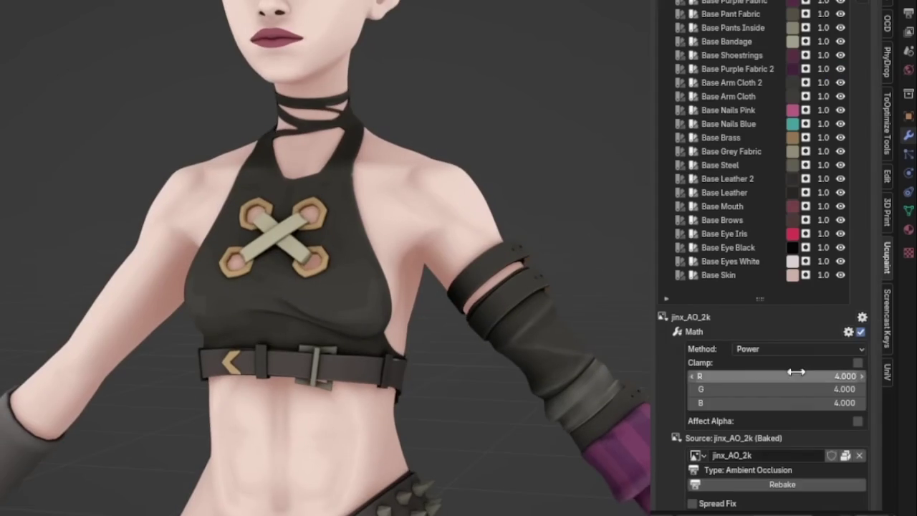
click(797, 377)
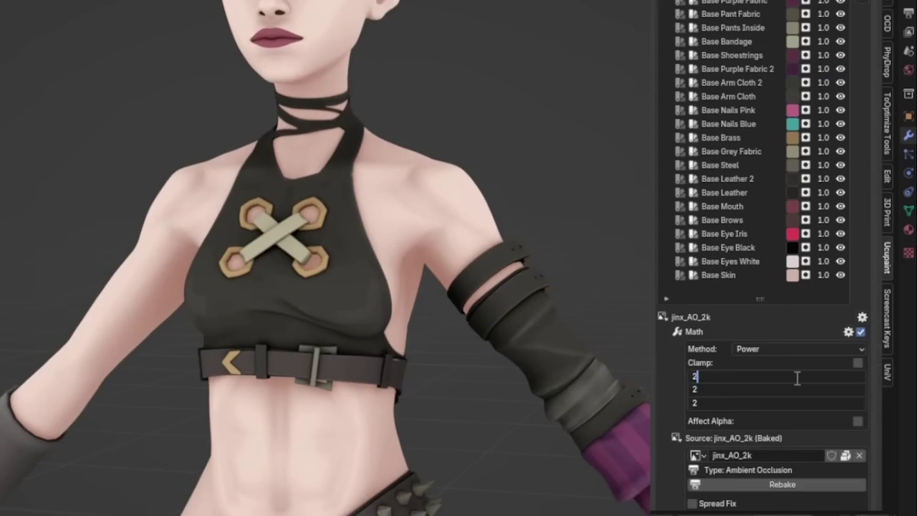
key(Return)
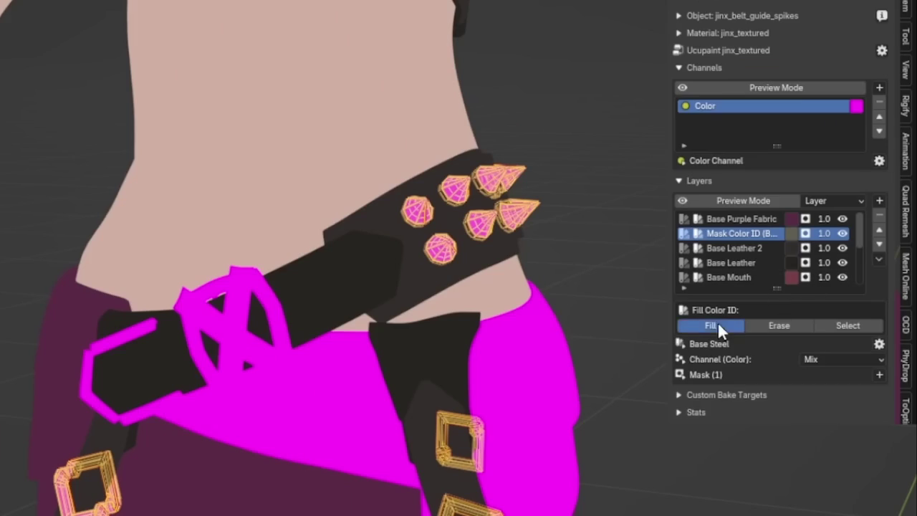
click(718, 324)
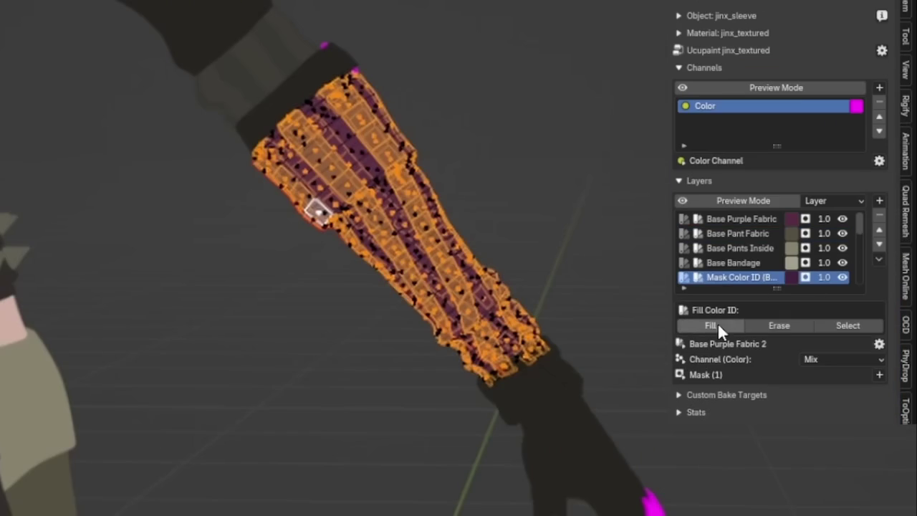
click(717, 322)
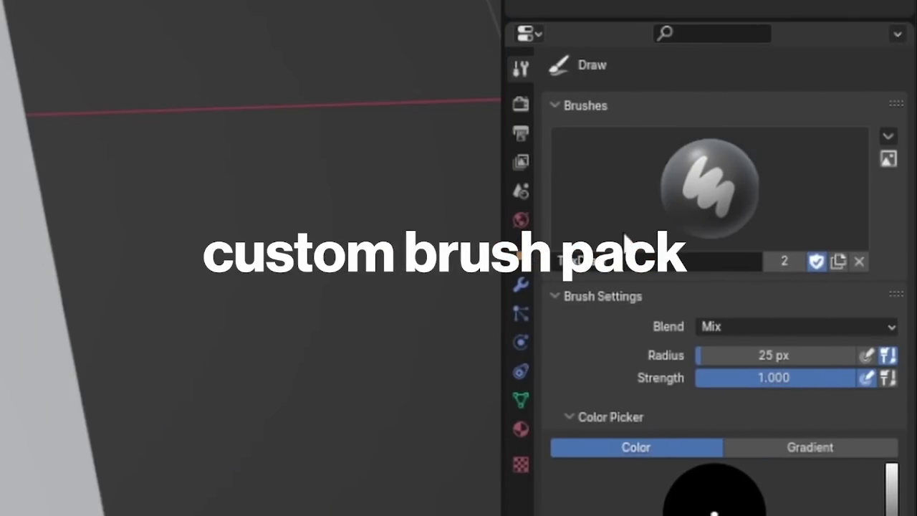
- Skip the Arcane video forward 40 seconds to 10:11 of 15:00
click(726, 186)
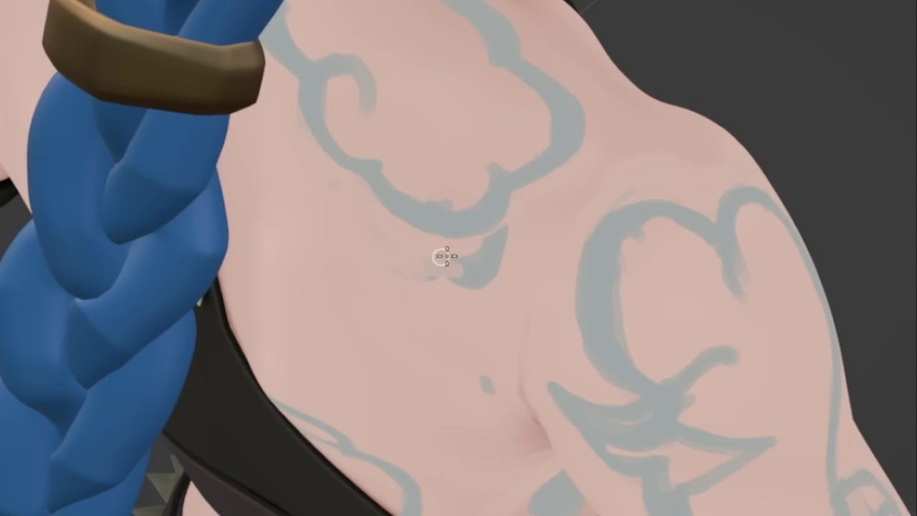
scroll(428, 256, up, 2)
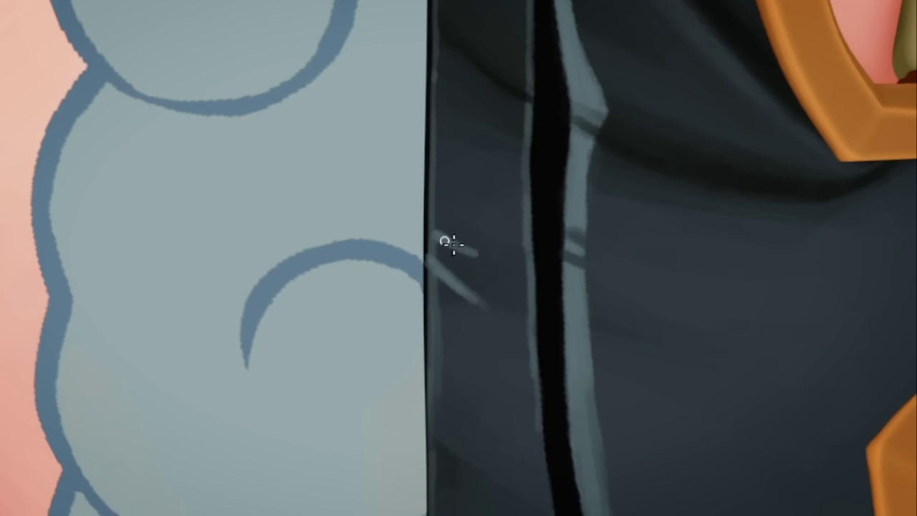
key(Right)
key(Right)
key(Right)
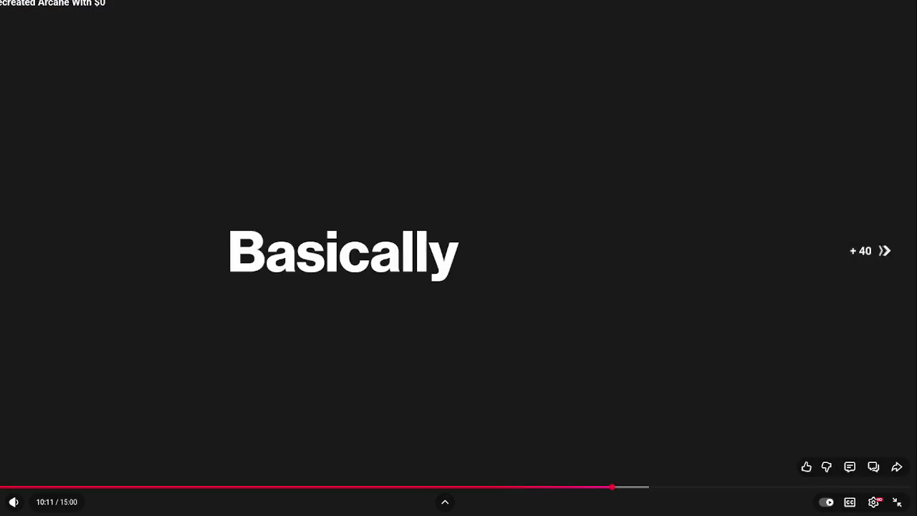
- Seek the Arcane video through 10:47, 12:24, 13:17 and 14:25 to near its end
key(Right)
key(Right)
key(Right)
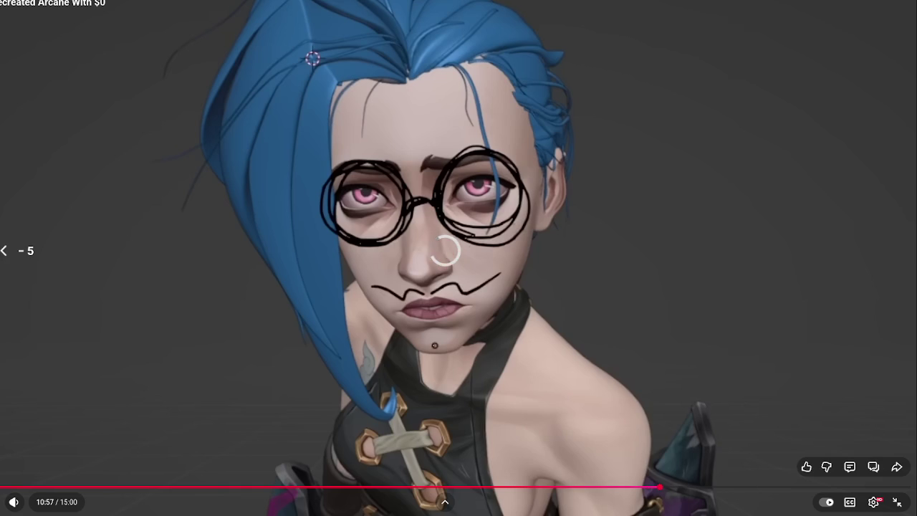
mouse_move(715, 487)
mouse_down()
mouse_move(784, 488)
mouse_move(750, 487)
mouse_up()
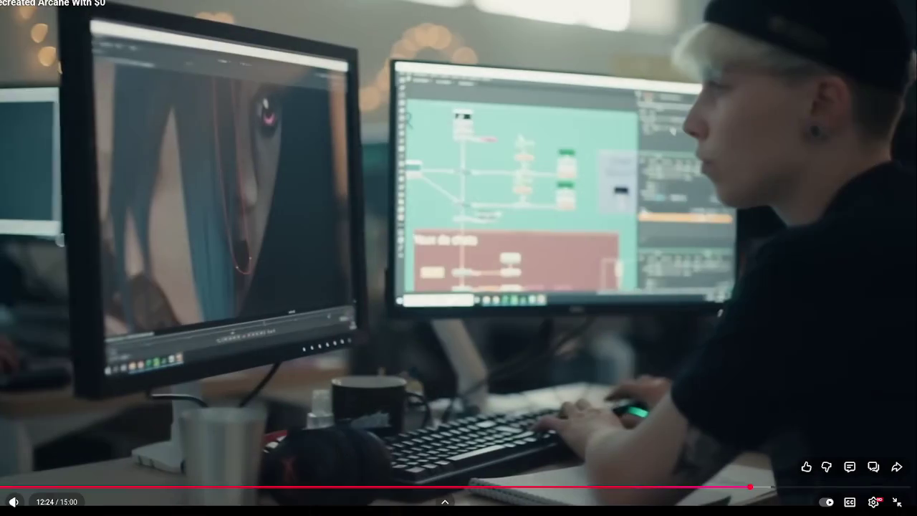
key(Right)
key(Right)
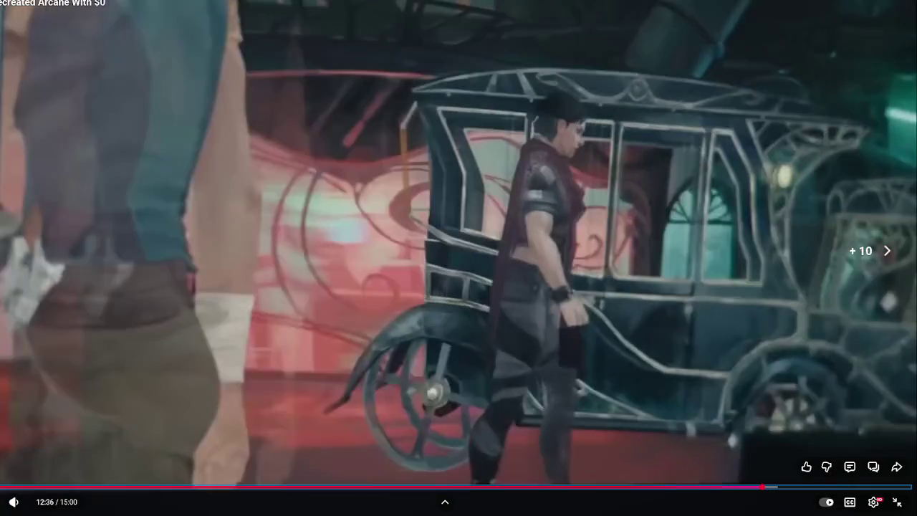
key(Right)
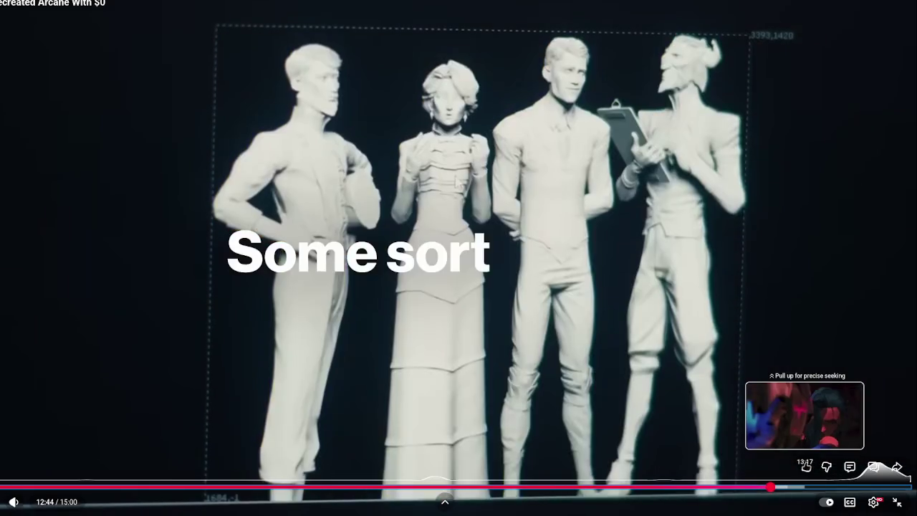
click(807, 488)
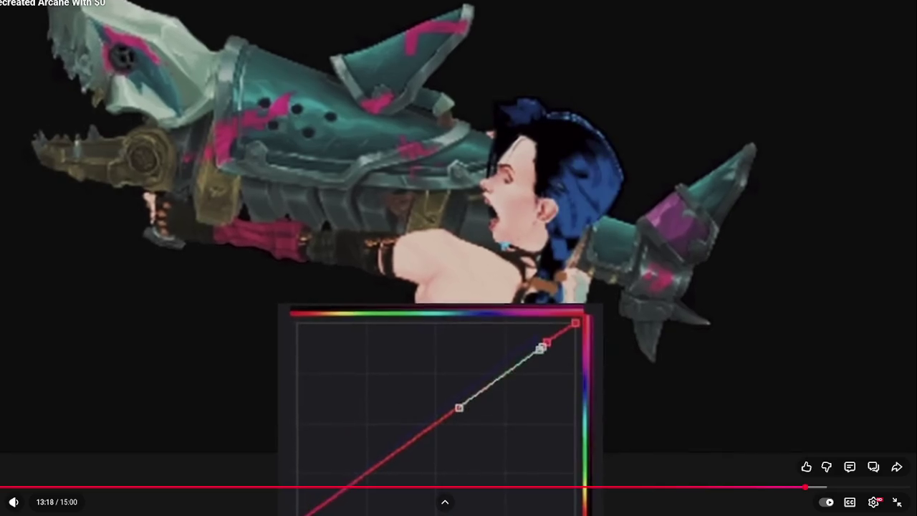
key(Right)
key(Right)
key(Right)
key(Right)
key(Right)
key(Right)
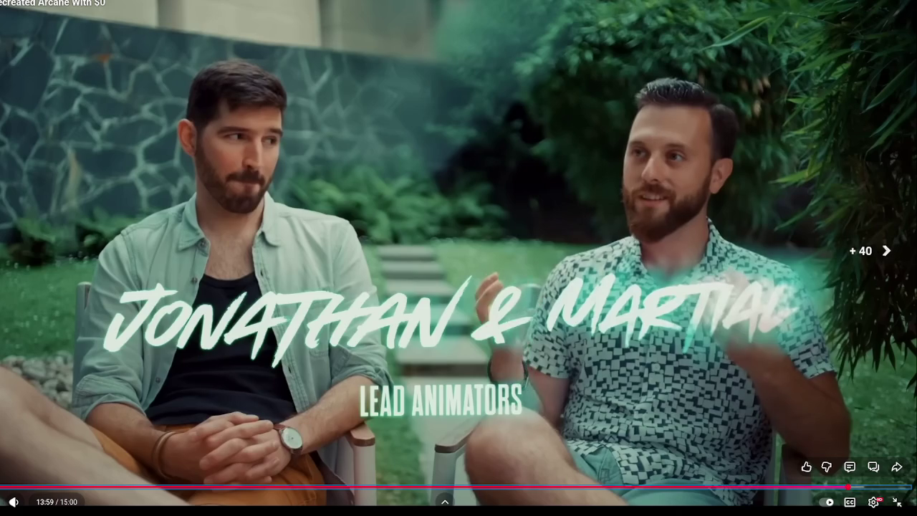
key(Right)
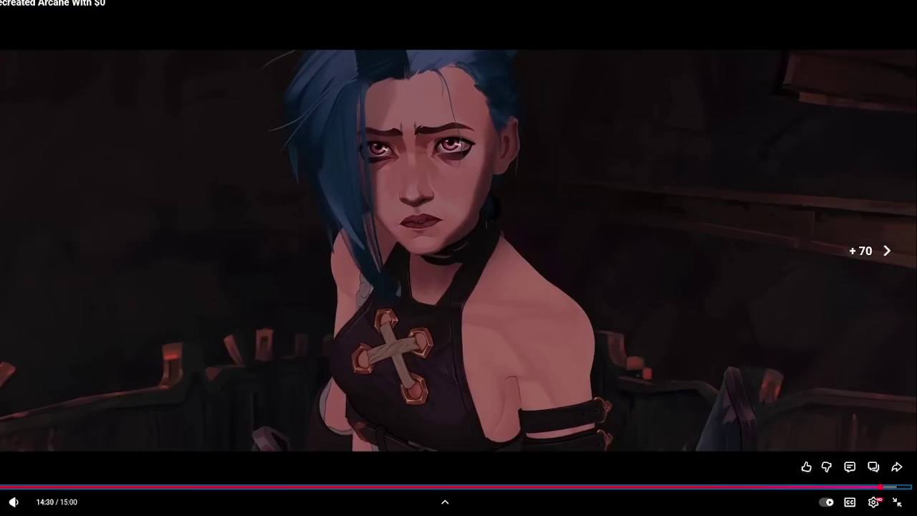
key(Left)
key(Left)
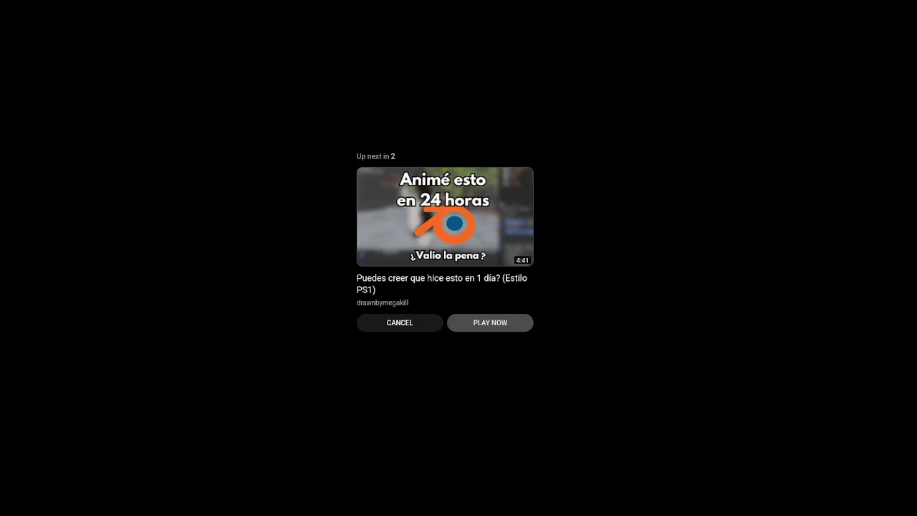
- Leave full screen, go back to YouTube home and search for 'eung freestyle'
key(Escape)
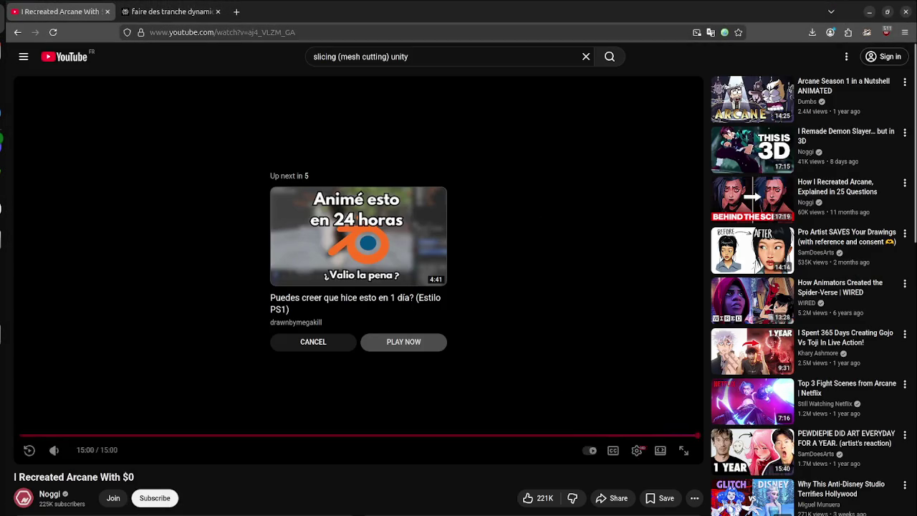
key(alt+Left)
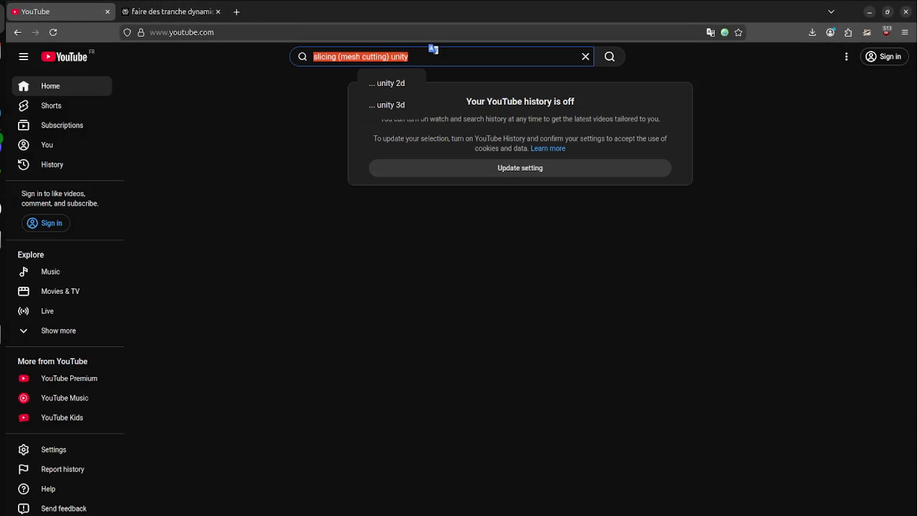
text(cdc)
key(BackSpace)
key(BackSpace)
key(BackSpace)
text(eugn)
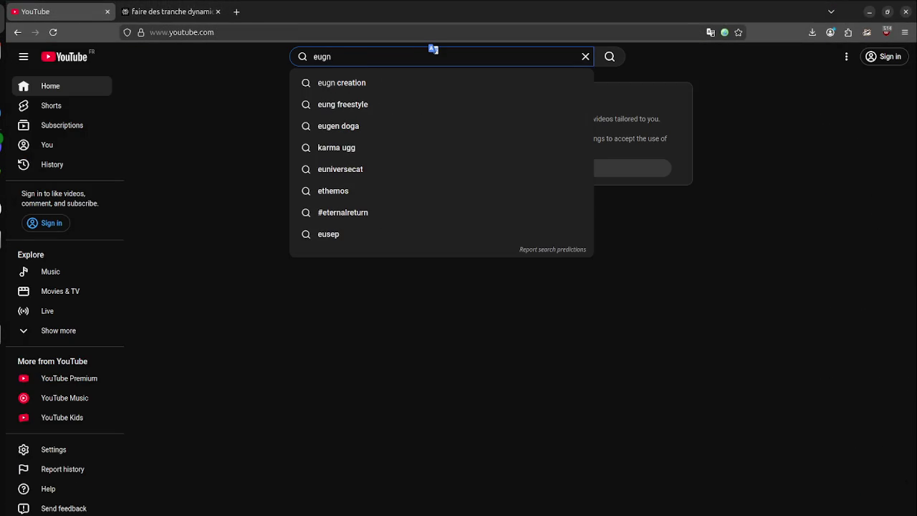
key(Down)
key(Down)
key(Return)
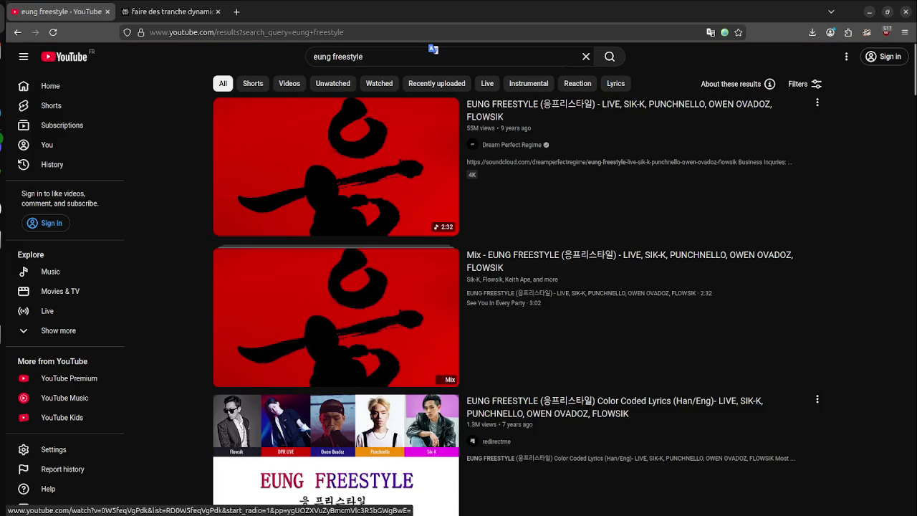
- Play the Mix - EUNG FREESTYLE result, then switch to the Perplexity mesh-slicing answer tab
scroll(335, 316, down, 2)
scroll(335, 316, up, 2)
click(335, 316)
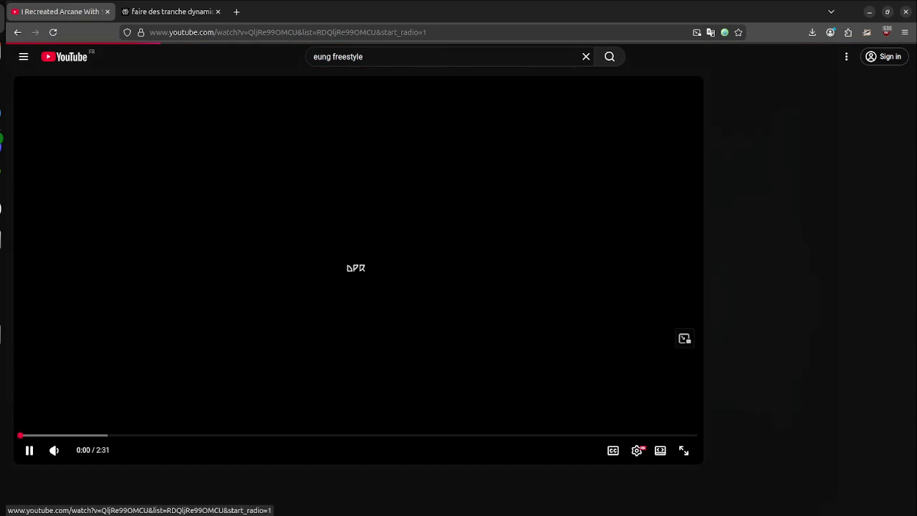
key(ctrl+Tab)
scroll(479, 273, up, 15)
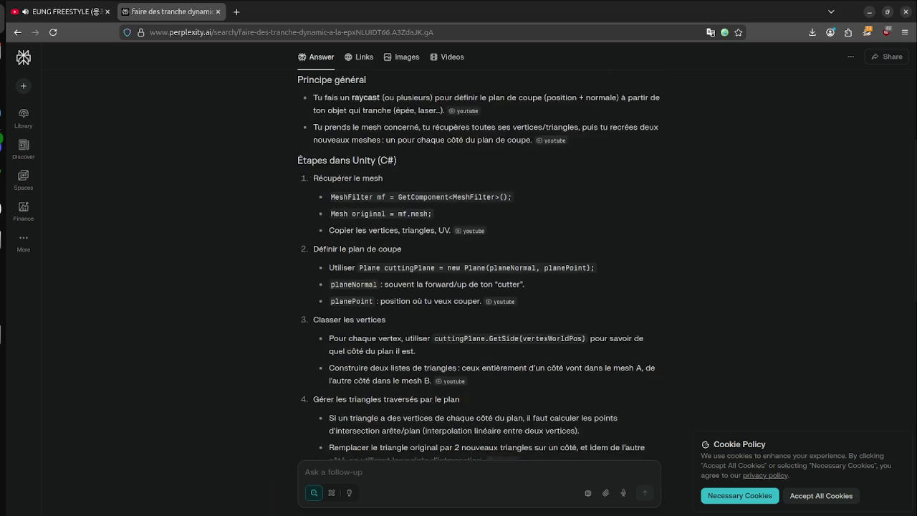
- Return to the playing YouTube tab, then bring the Unity editor beside the PlayerController script
key(ctrl+Tab)
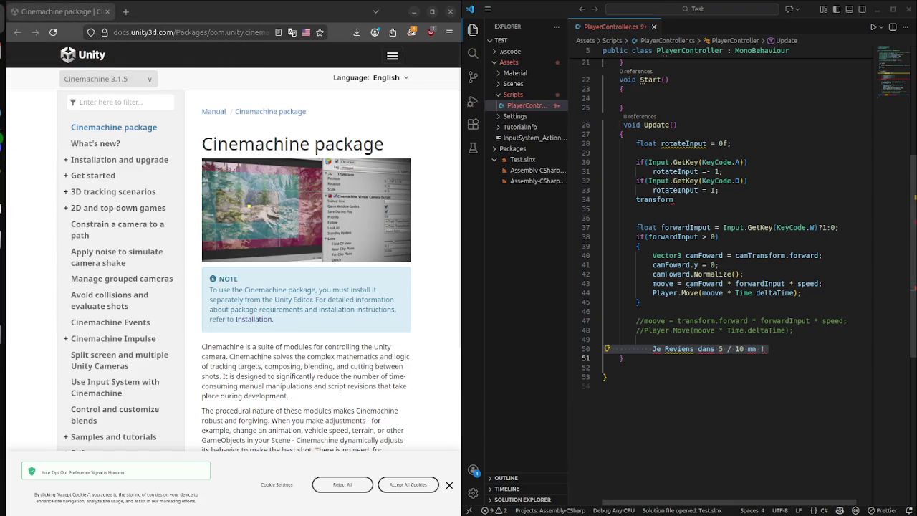
key(alt+Tab)
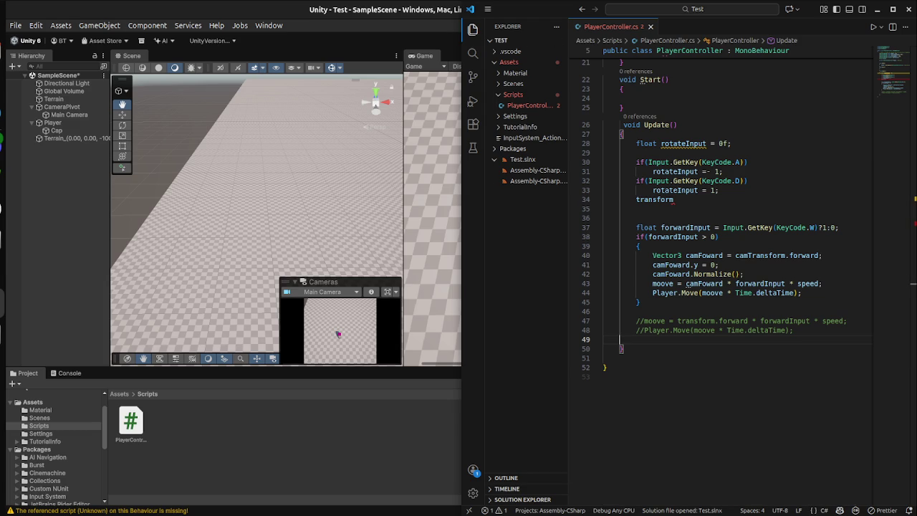
- Bring the Unity editor to the front after briefly checking the YouTube window
key(alt+Tab)
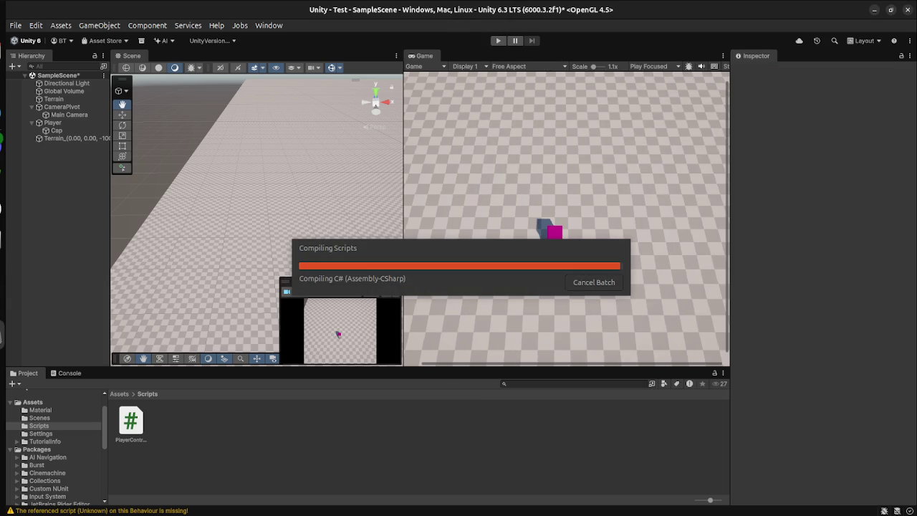
key(super)
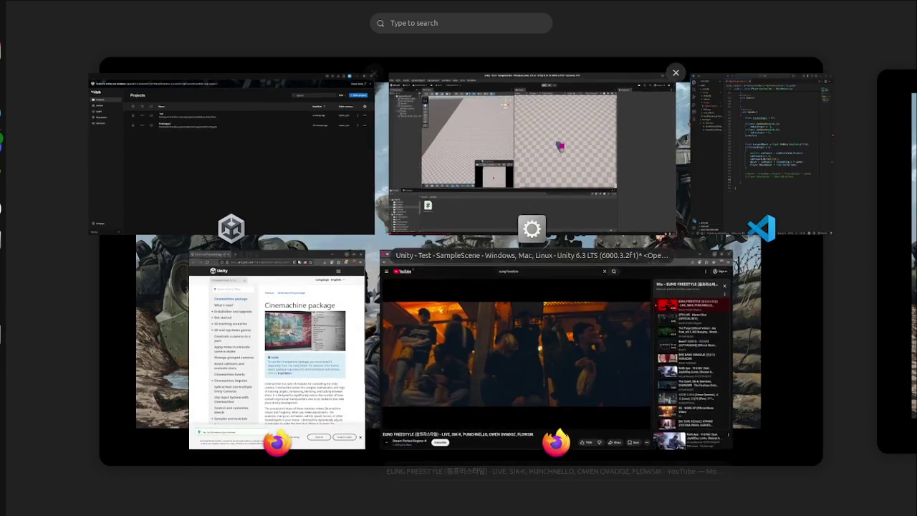
click(549, 368)
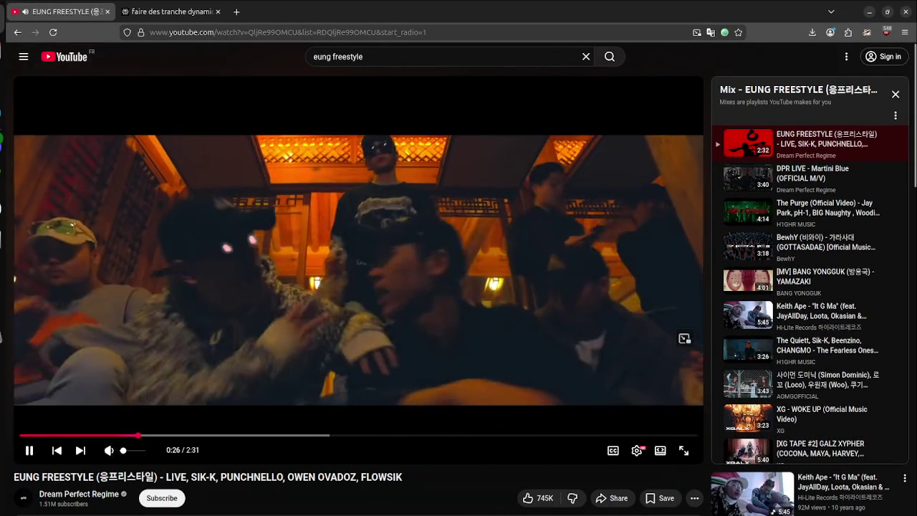
key(alt+Tab)
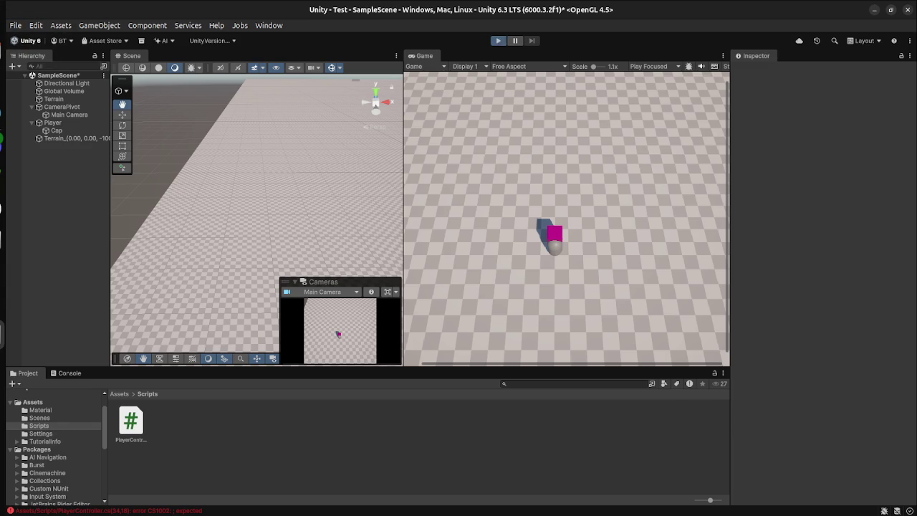
- Enter Play mode and open the CS1002 '; expected' error at PlayerController.cs(34,18) in the Console
click(498, 40)
click(70, 373)
click(134, 394)
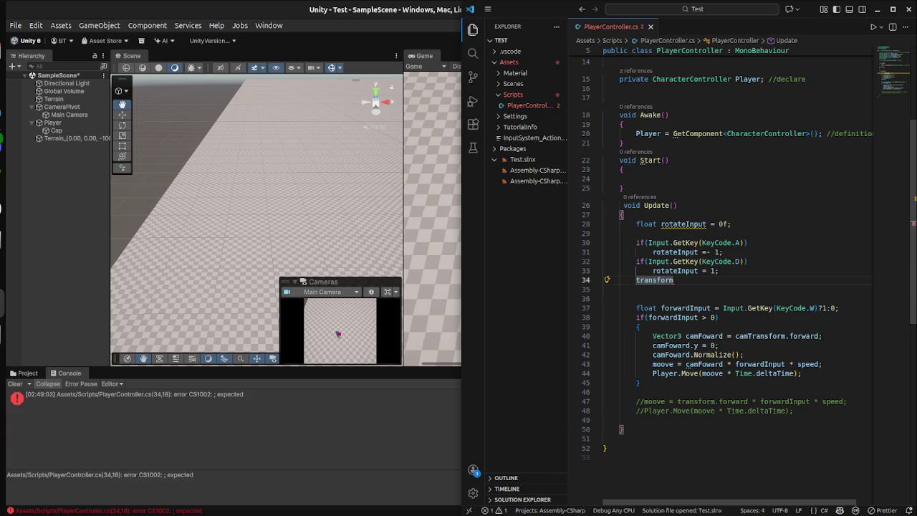
- Delete the stray 'transform' on line 34 and save PlayerController.cs
key(BackSpace)
key(BackSpace)
key(BackSpace)
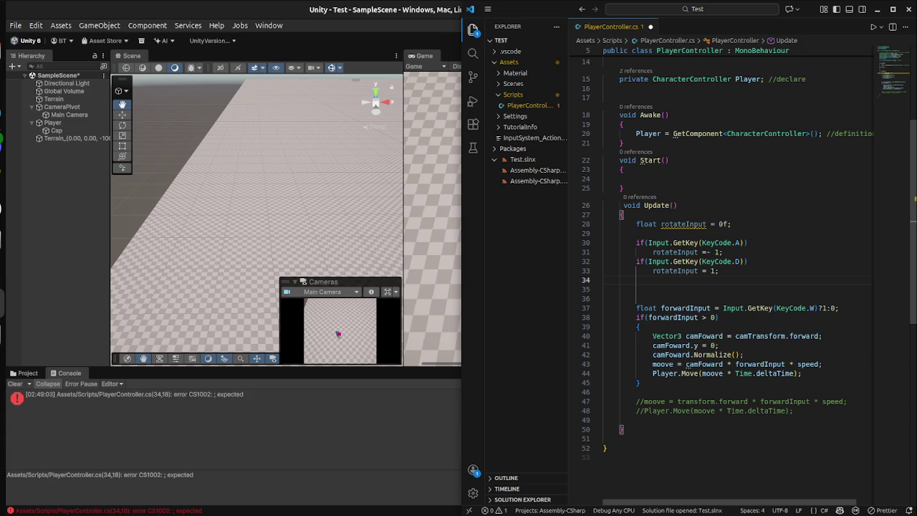
key(ctrl+s)
key(alt+Tab)
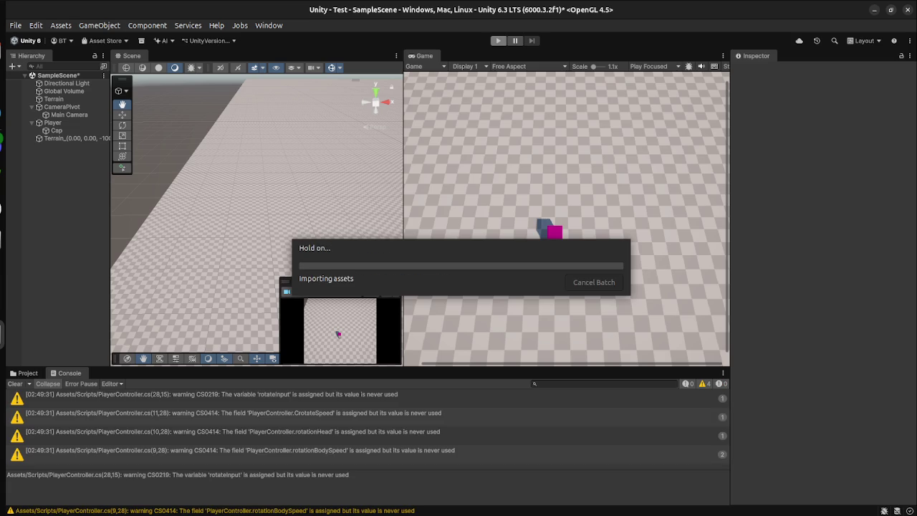
- Play-test in Unity, moving the player forward with W, then stop Play mode
key(ctrl+p)
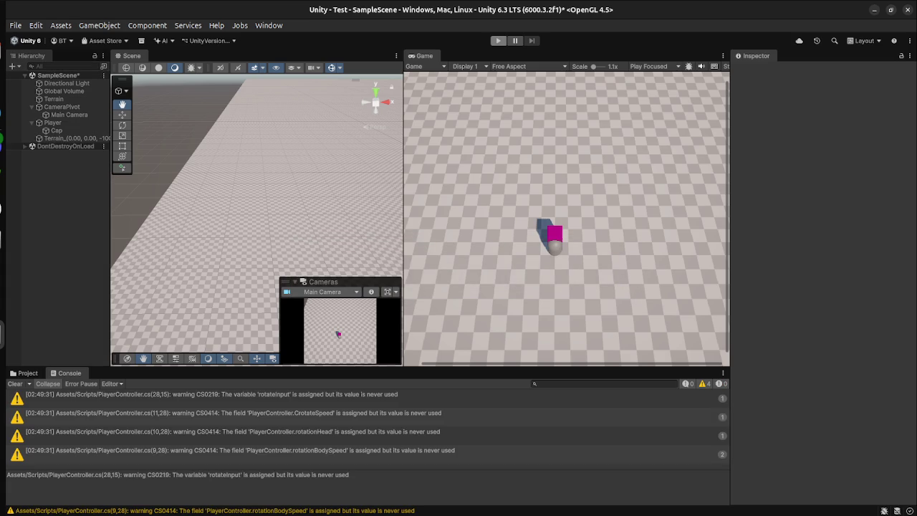
key(w)
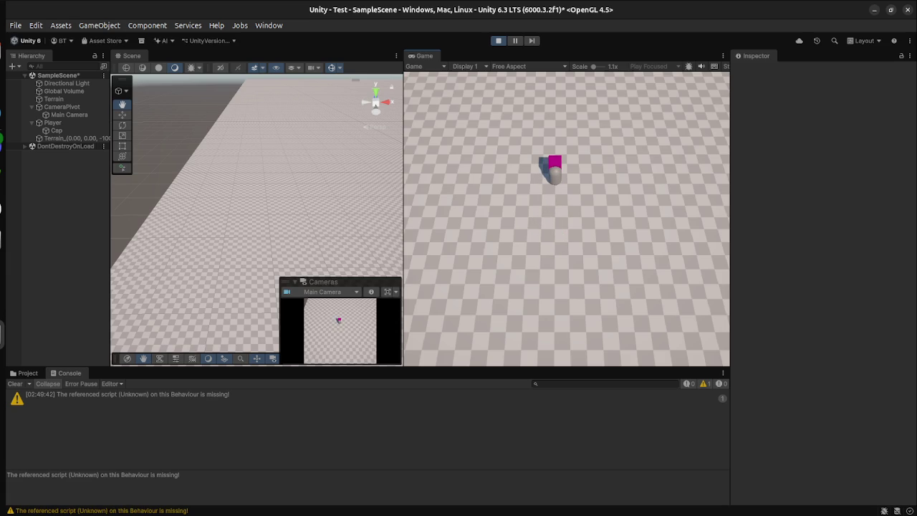
key(w)
key(w)
key(ctrl+p)
key(super)
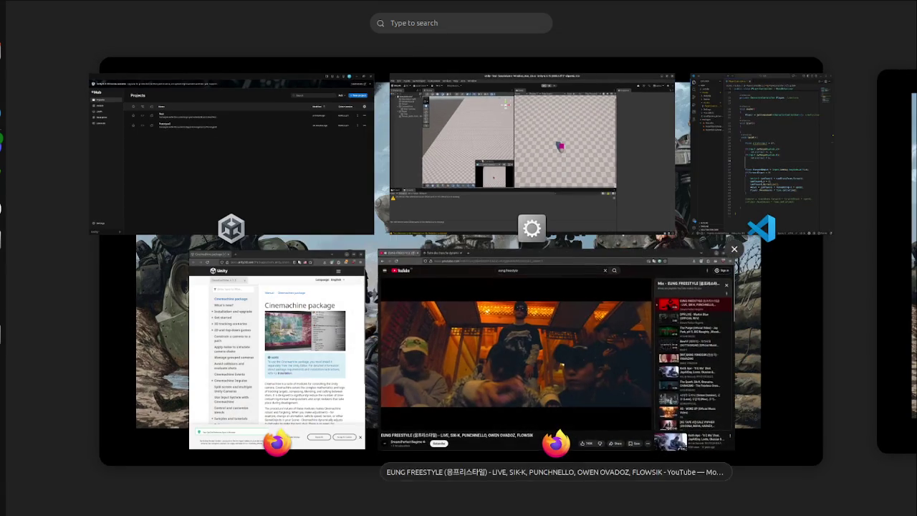
click(758, 143)
- Start a new if statement on a line after the movement block's closing brace on line 45
click(635, 281)
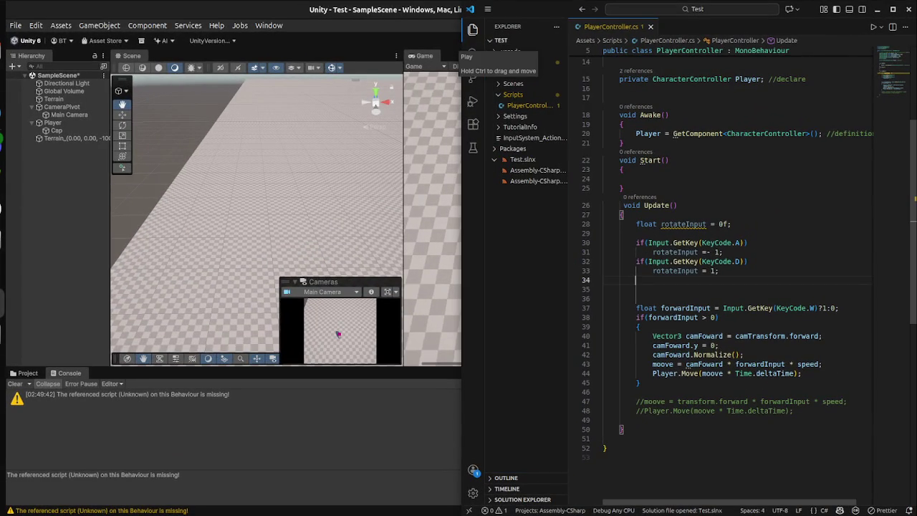
click(718, 316)
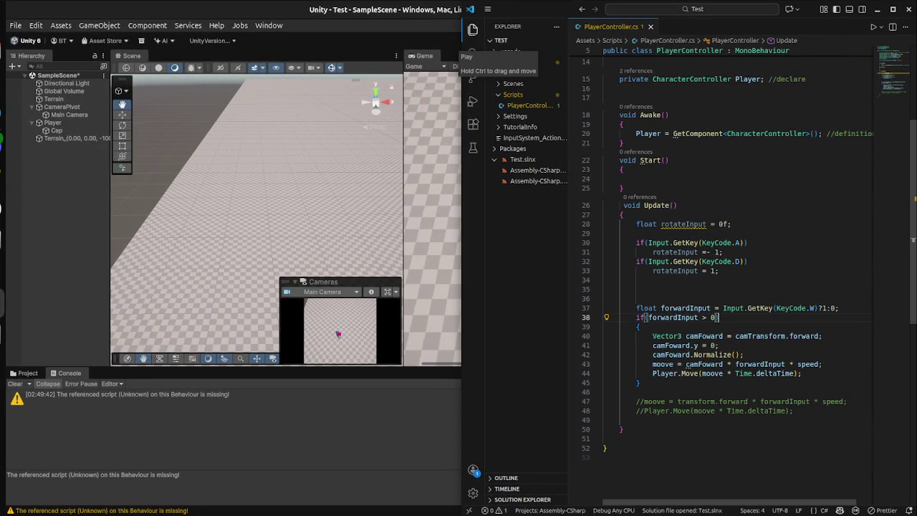
click(738, 308)
click(781, 336)
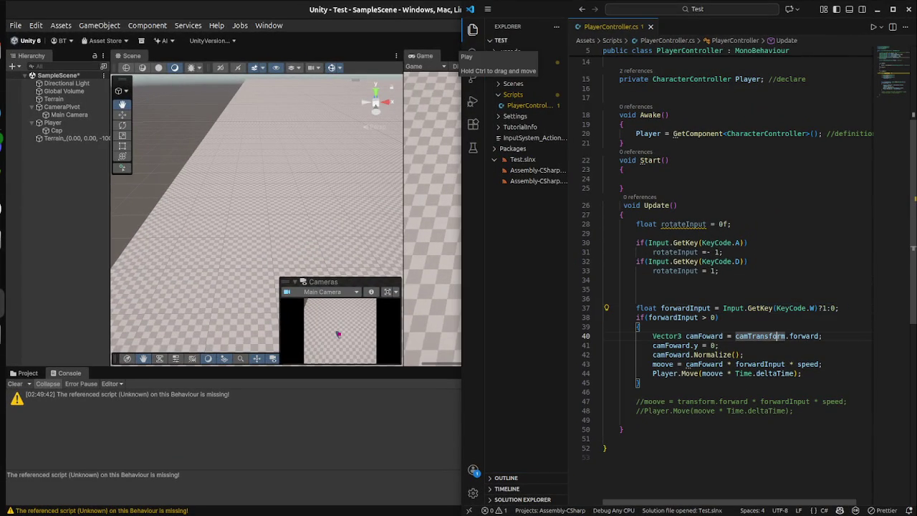
click(639, 383)
key(Return)
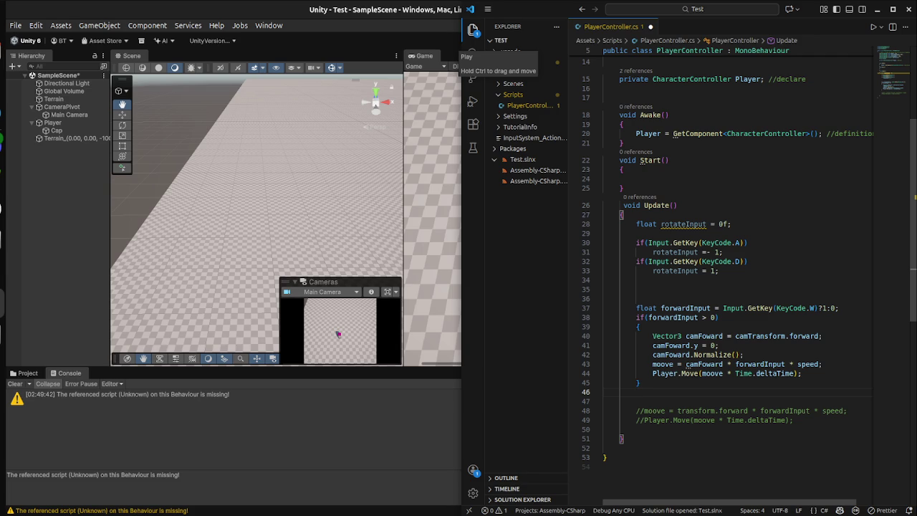
text(if)
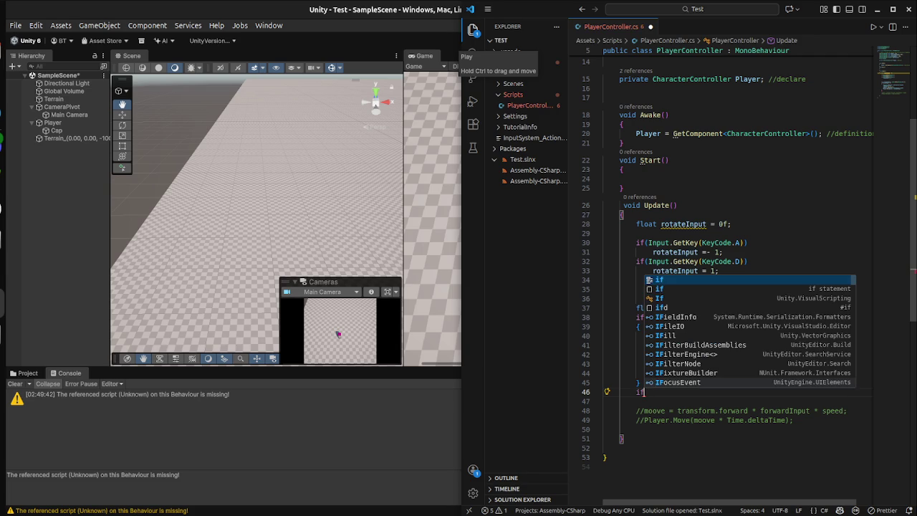
key(Escape)
- Complete the new condition so it reads if(forwardInput <= 0)
text((do)
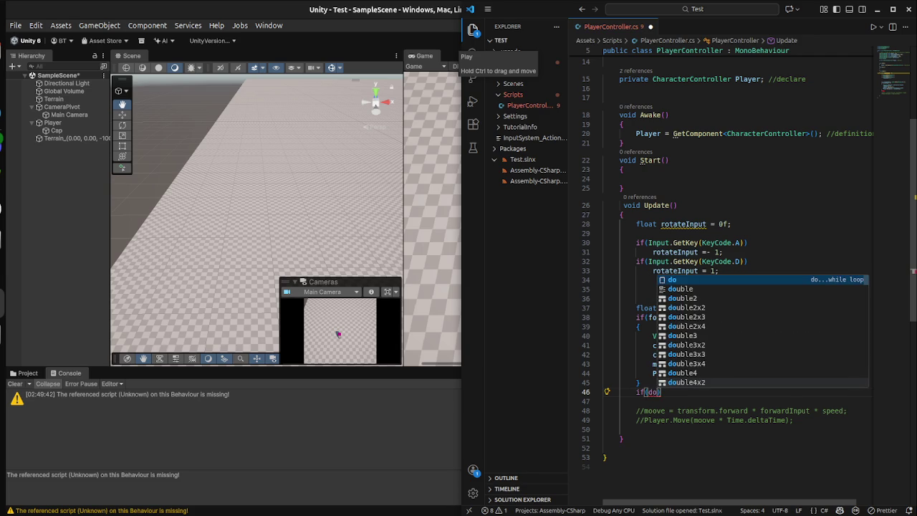
key(BackSpace)
key(BackSpace)
text(for)
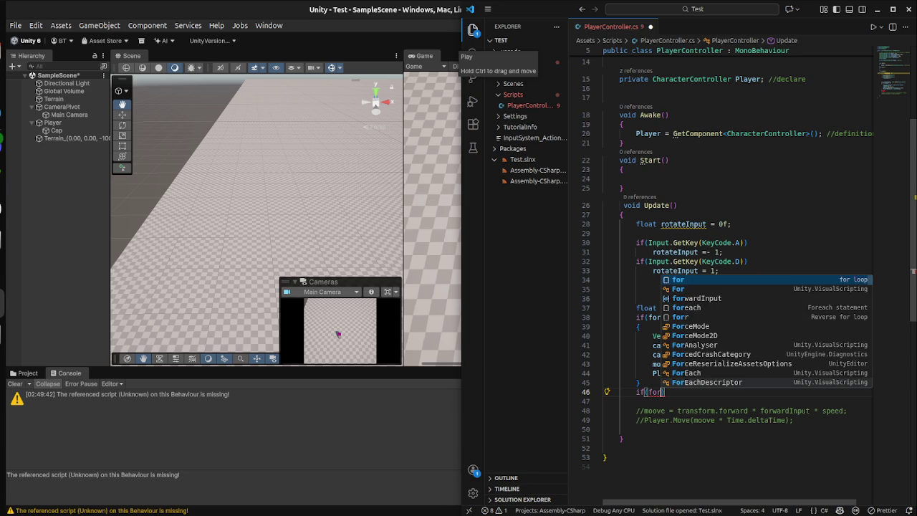
key(Tab)
text(>)
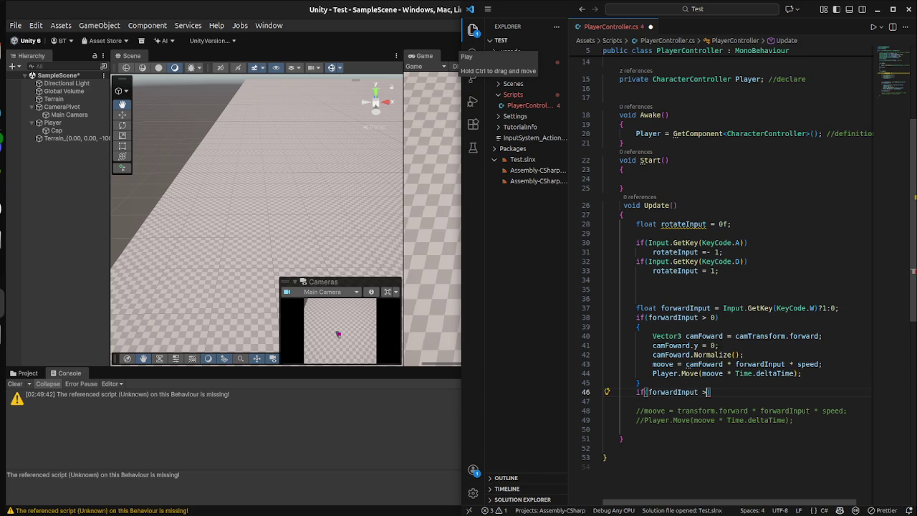
key(BackSpace)
text(<=)
text( 0)
- Change line 38's check to forwardInput > 0.1 and give the new condition an empty { } block
key(Up)
key(Up)
key(Up)
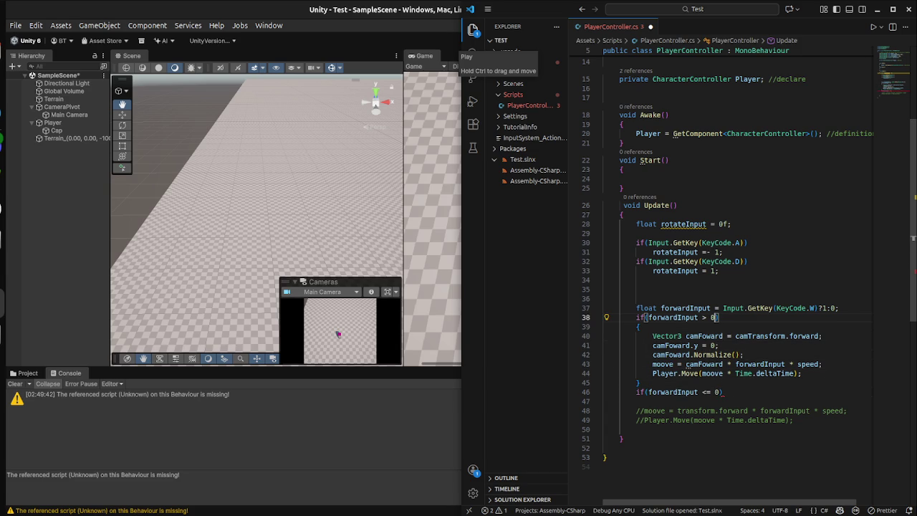
text(.1)
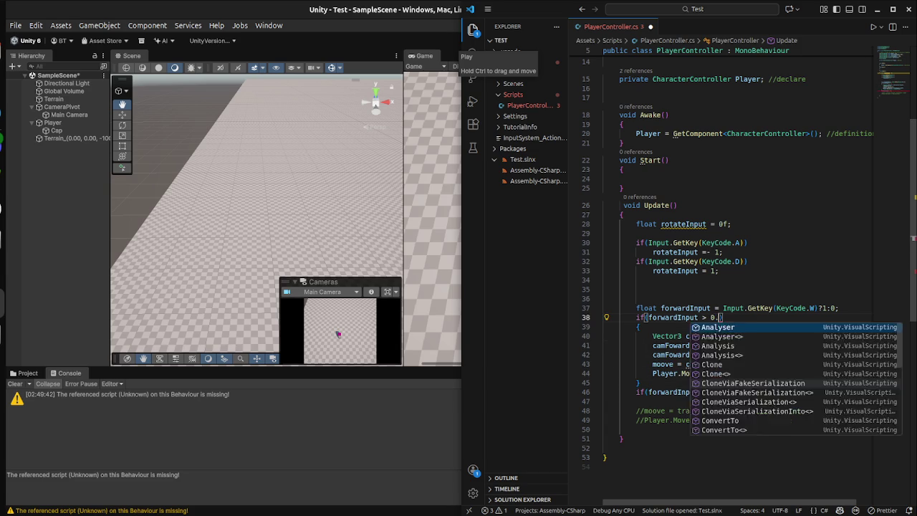
key(Down)
key(Down)
key(Down)
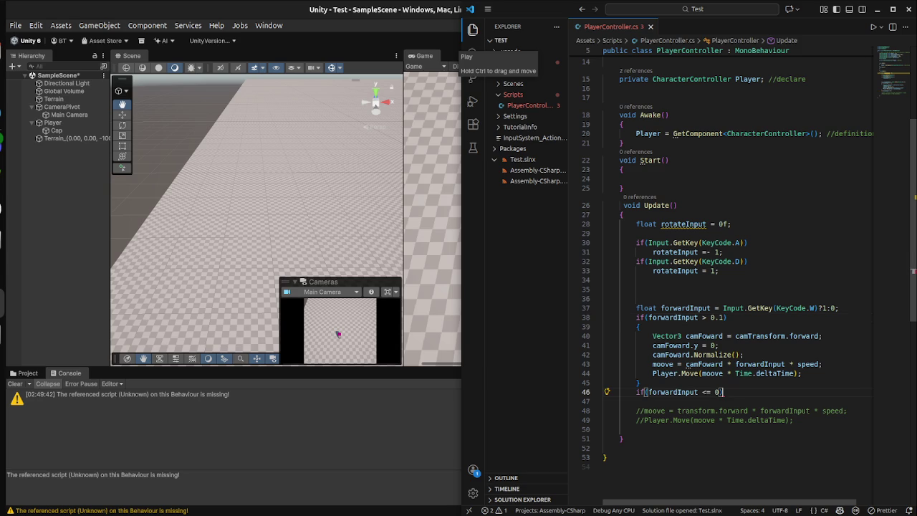
key(Return)
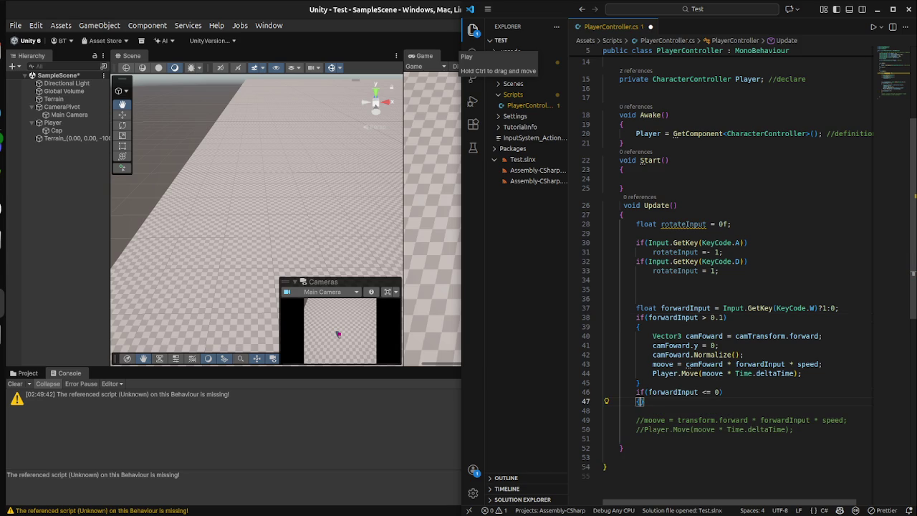
text({)
key(Return)
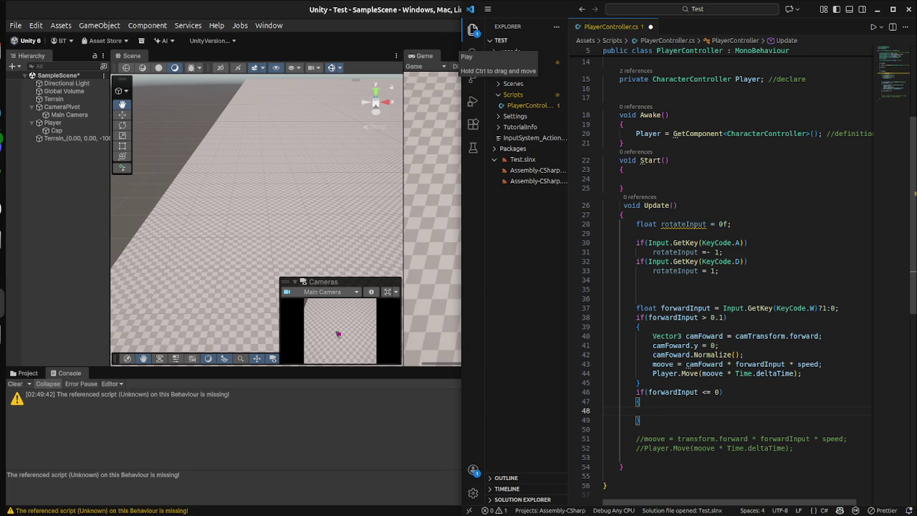
key(super+Up)
click(266, 392)
- Delete the empty if(forwardInput <= 0) block below the D-key turning check
scroll(458, 286, up, 5)
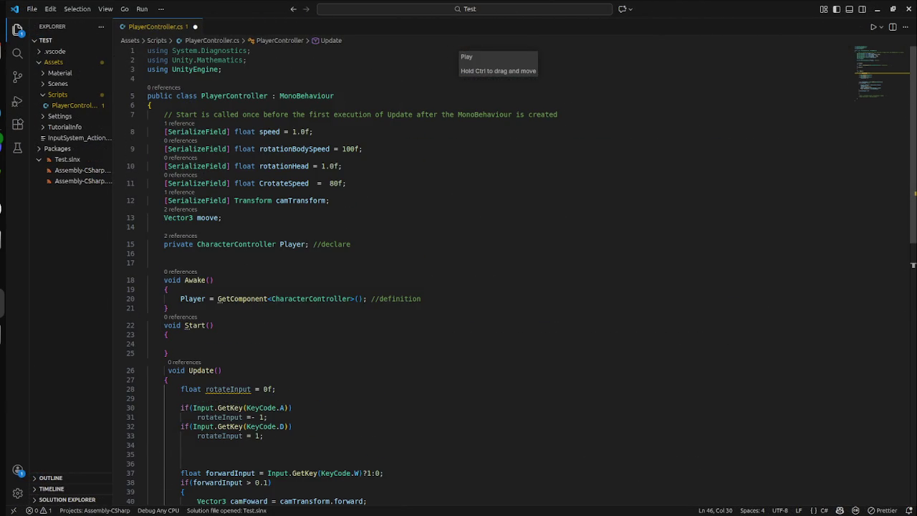
click(148, 253)
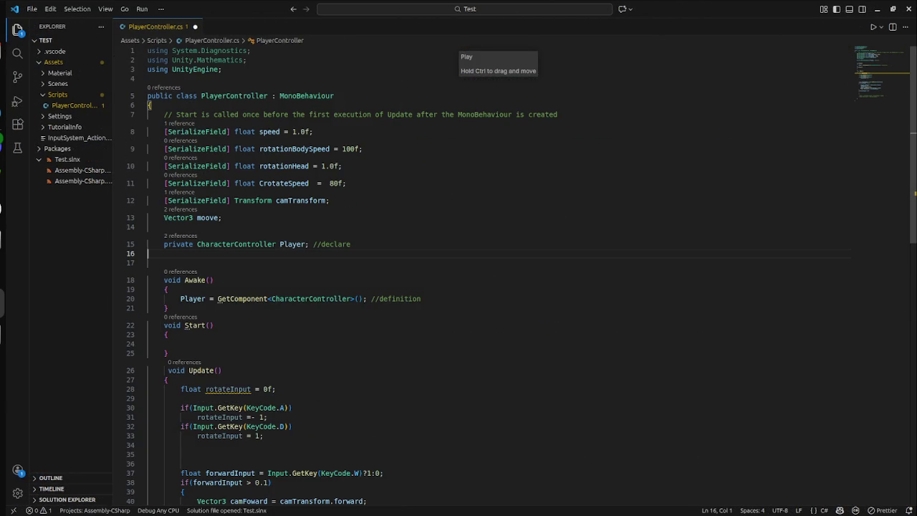
scroll(501, 286, down, 5)
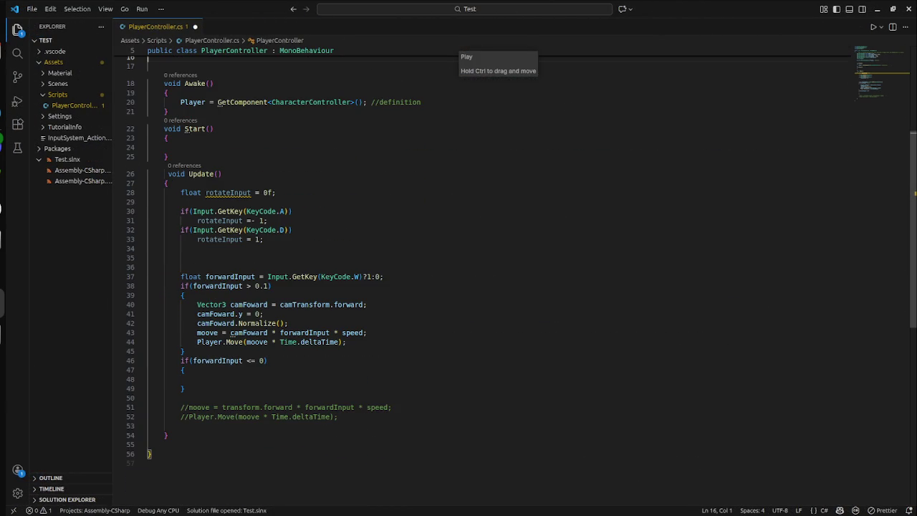
click(185, 370)
scroll(459, 287, up, 5)
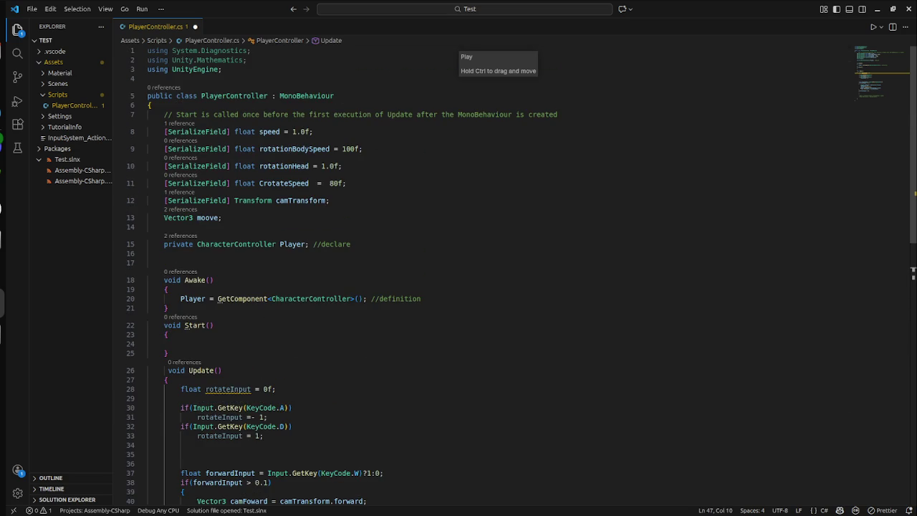
click(363, 149)
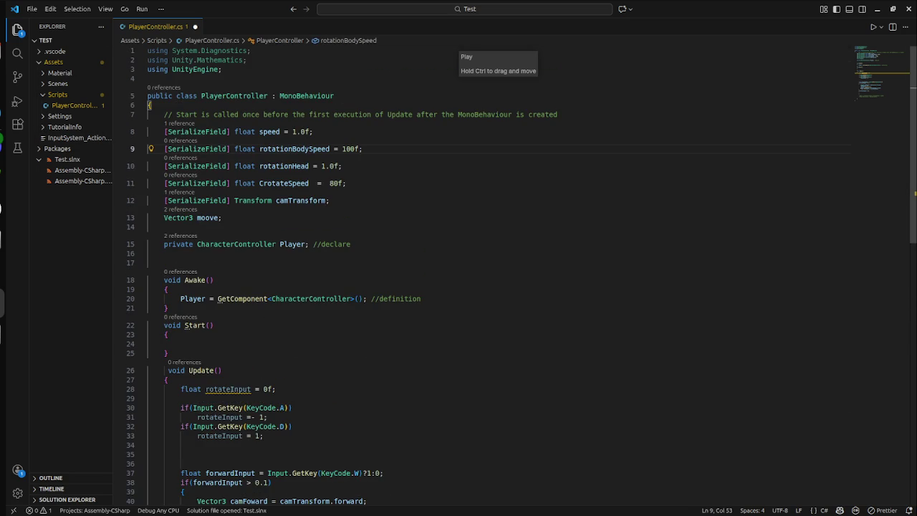
scroll(459, 286, down, 3)
click(167, 256)
scroll(458, 287, down, 4)
click(197, 329)
scroll(459, 287, up, 5)
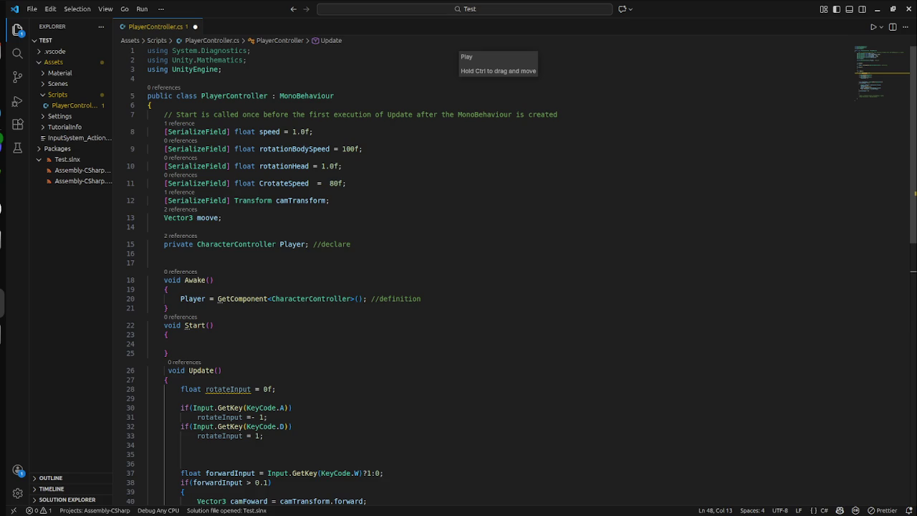
scroll(459, 286, down, 3)
click(264, 313)
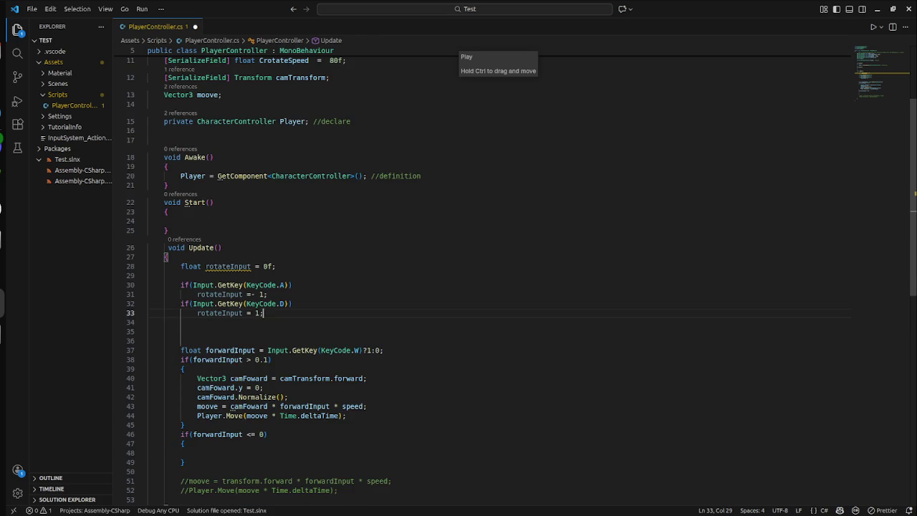
scroll(459, 287, down, 3)
click(181, 248)
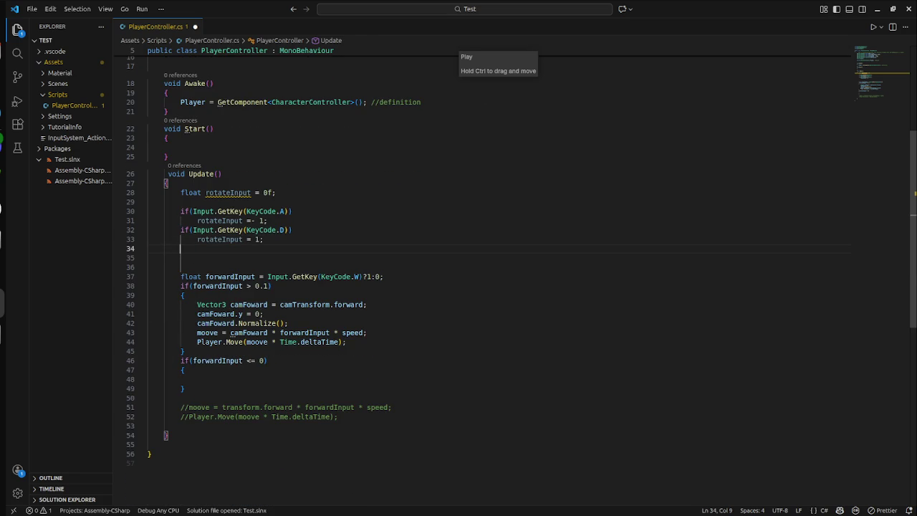
drag(185, 388, 168, 361)
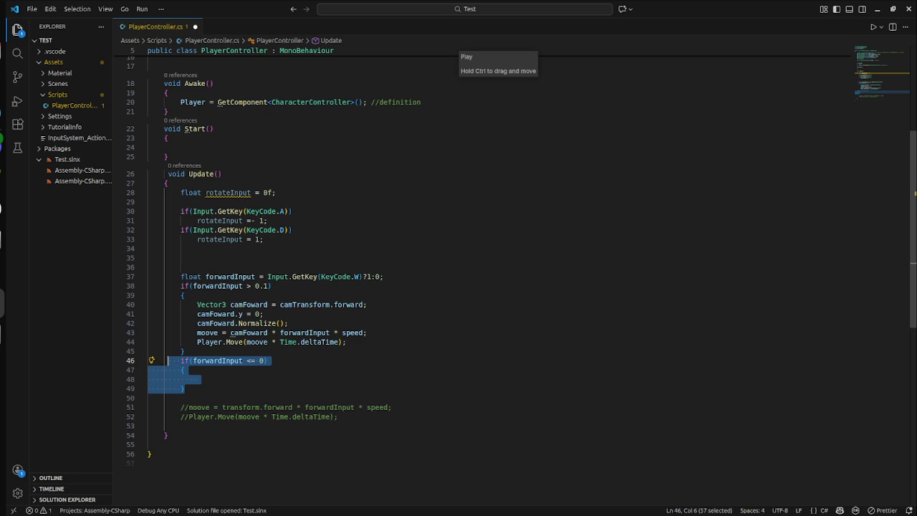
key(BackSpace)
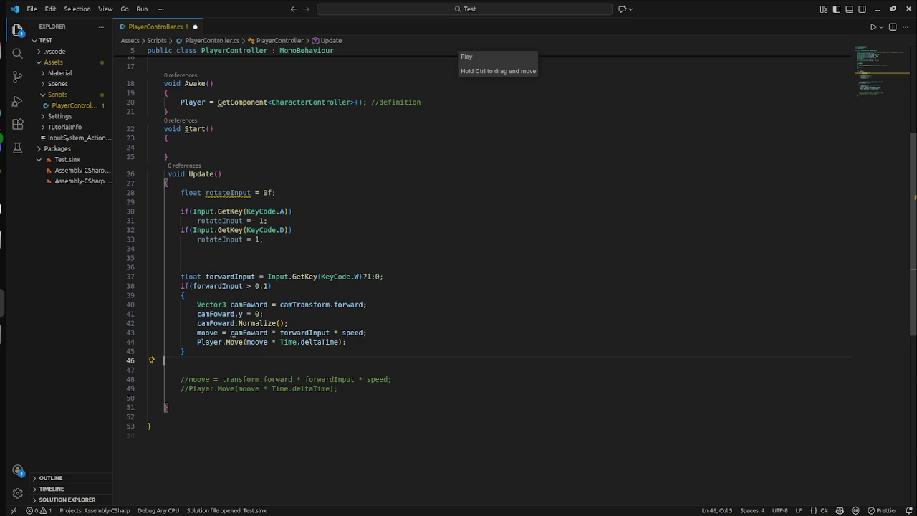
- Change the forward check to forwardInput > 0, save, and begin an if(Input.Get line
click(268, 286)
key(BackSpace)
key(BackSpace)
key(ctrl+s)
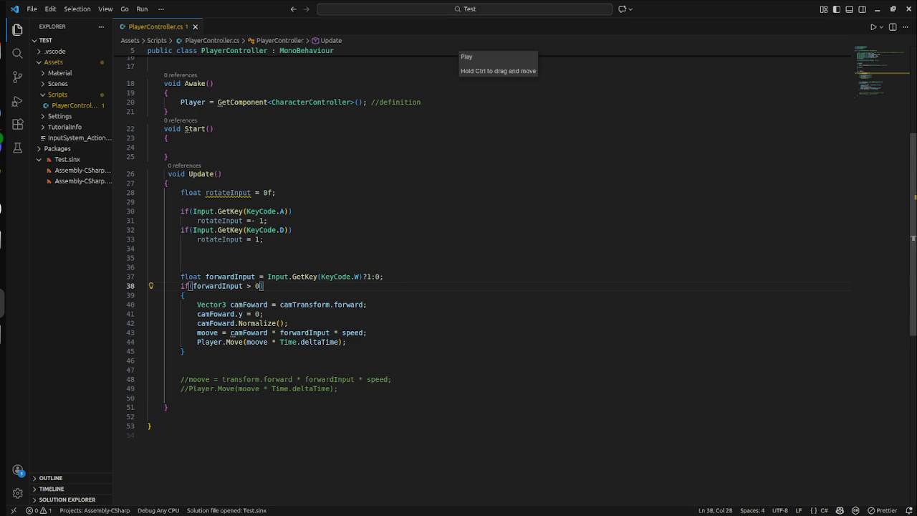
click(181, 249)
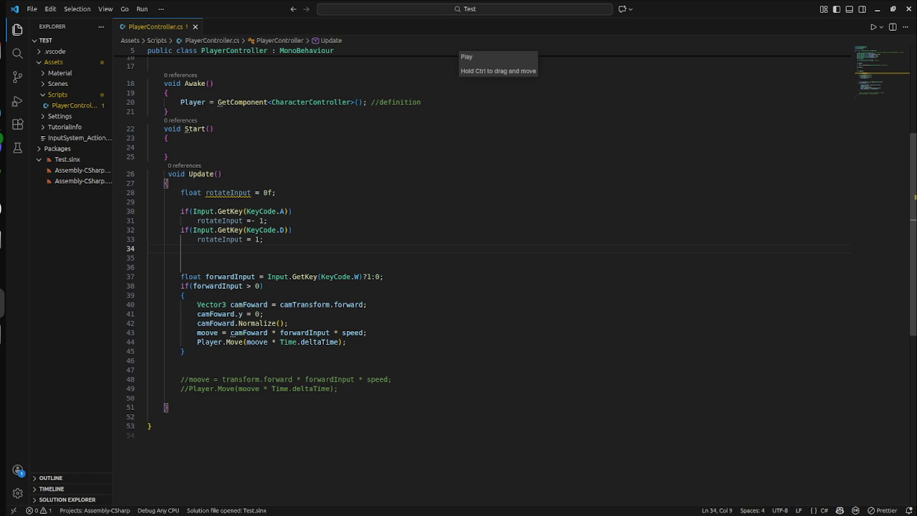
text(if)
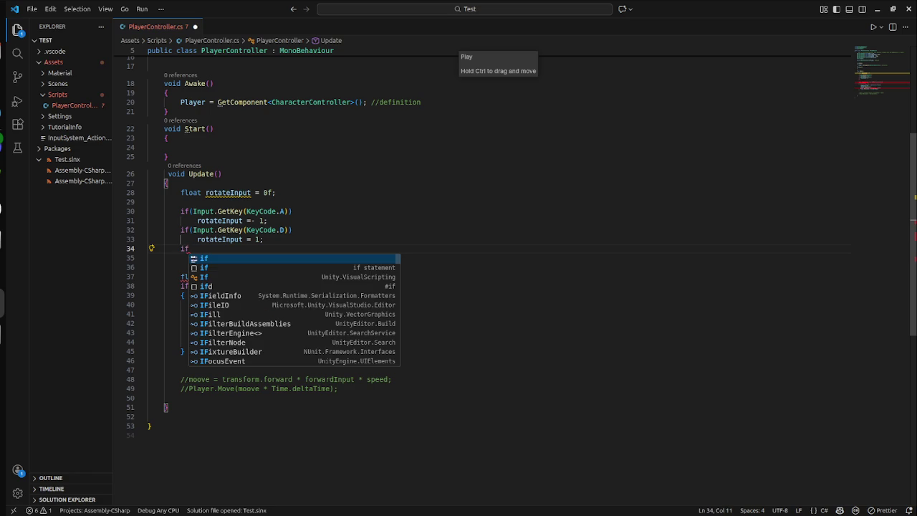
text(()
text(Input)
text(.Get)
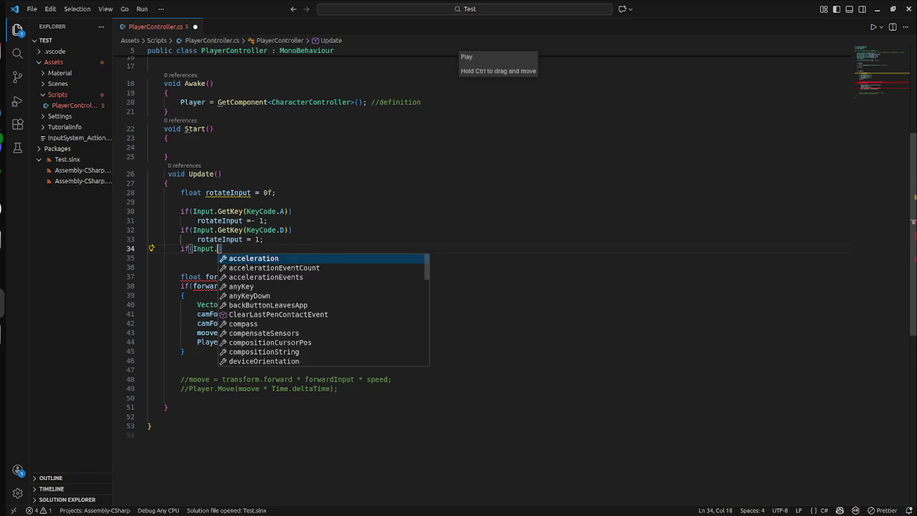
- Copy the forwardInput declaration over the unfinished if(Input.Get) line, adding a blank line above it
key(Escape)
click(267, 221)
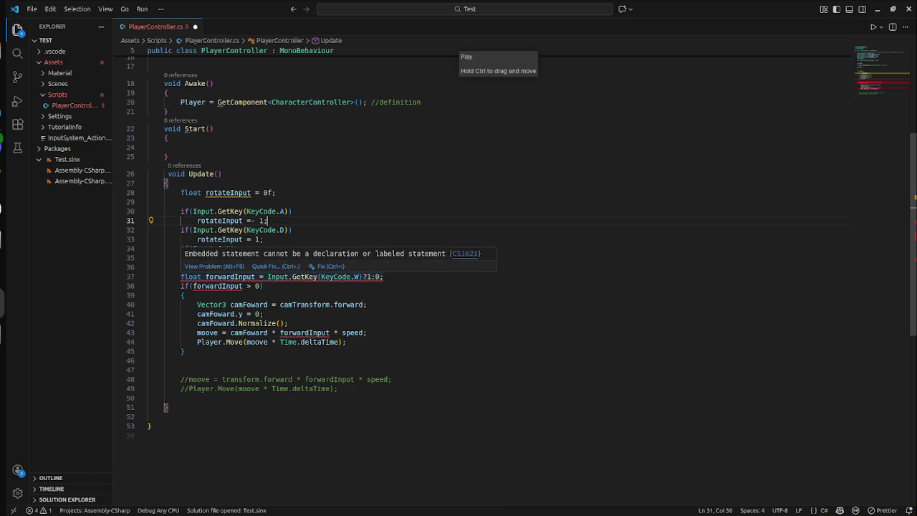
click(385, 277)
drag(385, 277, 147, 277)
mouse_move(385, 276)
mouse_down()
mouse_move(152, 267)
mouse_move(180, 277)
mouse_up()
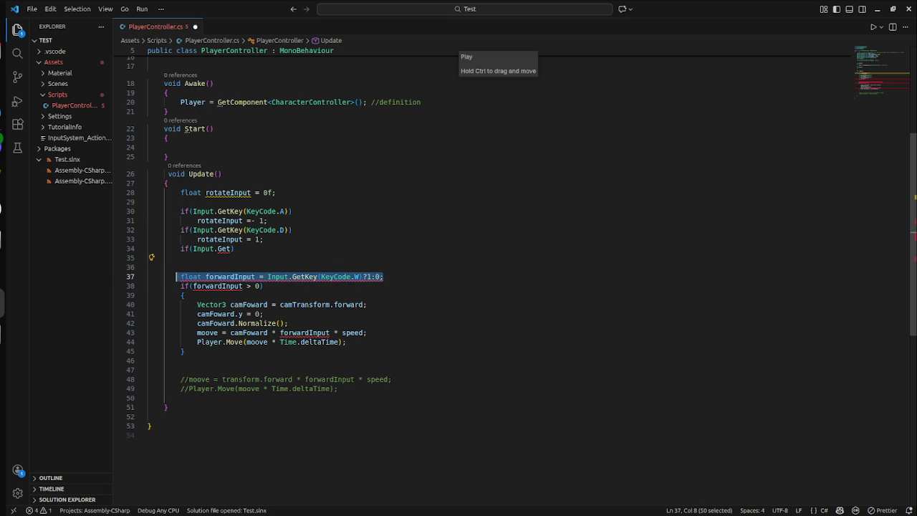
key(ctrl+c)
drag(234, 249, 181, 248)
key(ctrl+v)
key(Up)
key(Up)
key(Down)
key(Return)
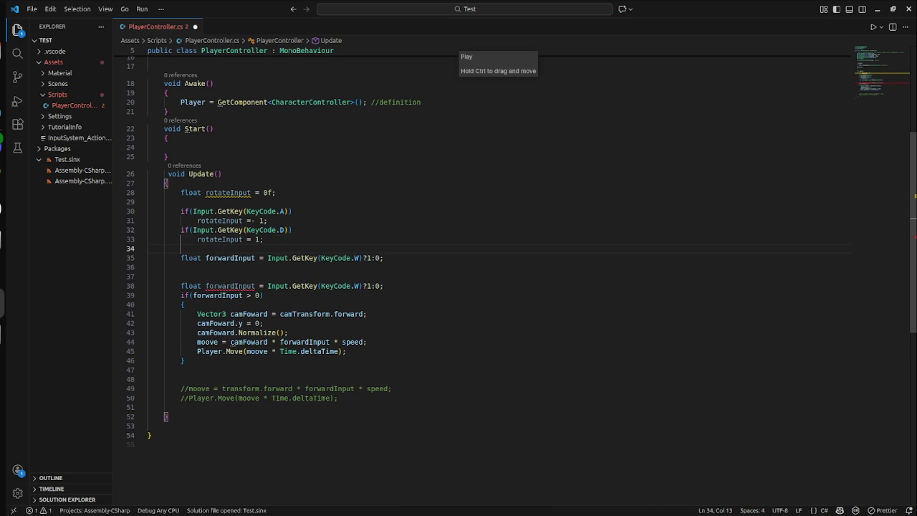
- Rename the copied variable to backwardInput reading KeyCode.S, then start an if on the next line
double_click(230, 258)
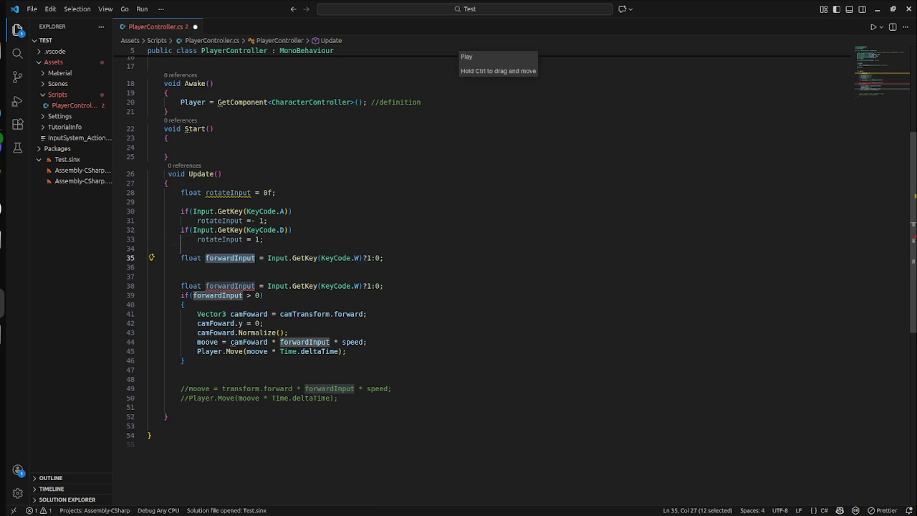
click(237, 258)
key(BackSpace)
key(BackSpace)
key(BackSpace)
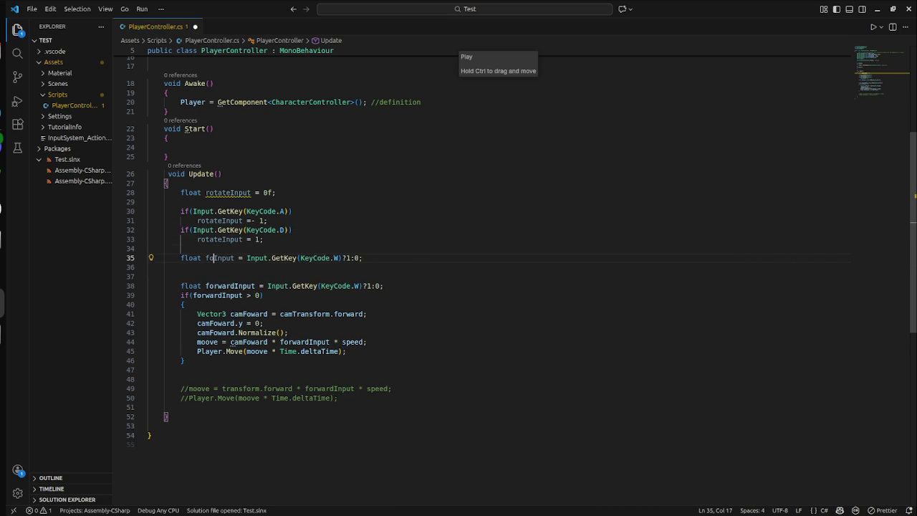
text(back)
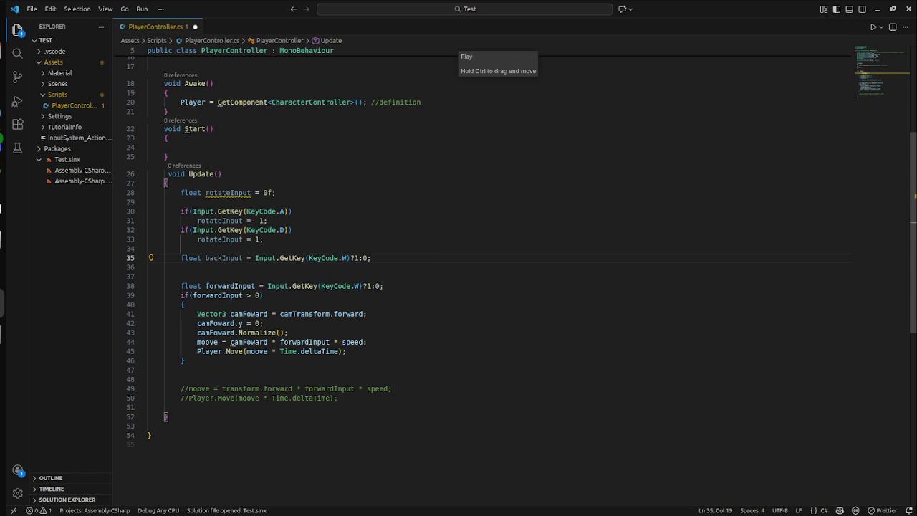
text(ward)
key(Right)
key(Right)
key(Right)
key(Right)
key(Right)
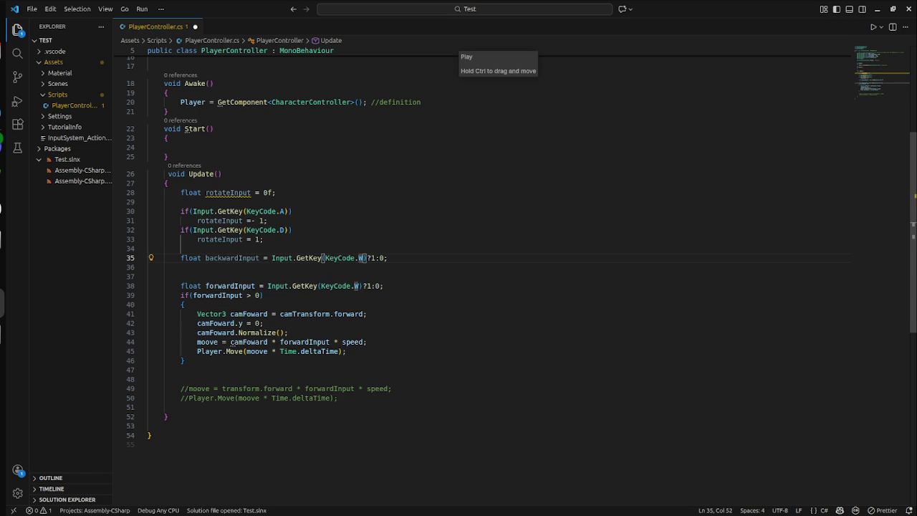
key(Delete)
text(s)
key(BackSpace)
text(S)
key(Escape)
key(End)
key(Return)
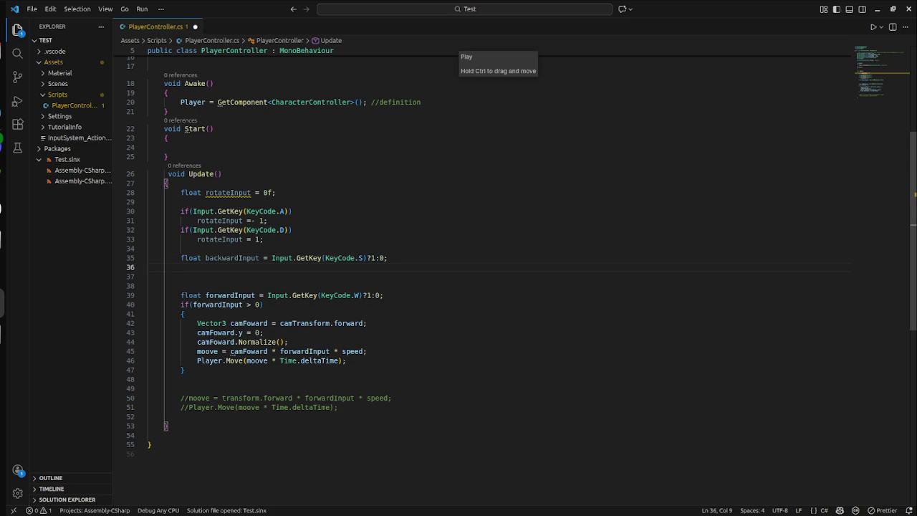
text(if)
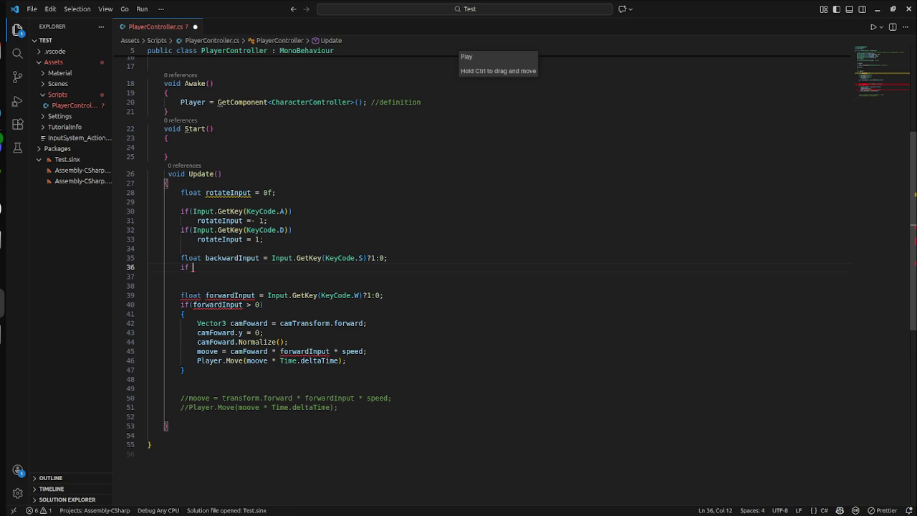
- Write the if(backwardInput > 0) condition with an opening brace and save
key(BackSpace)
text(()
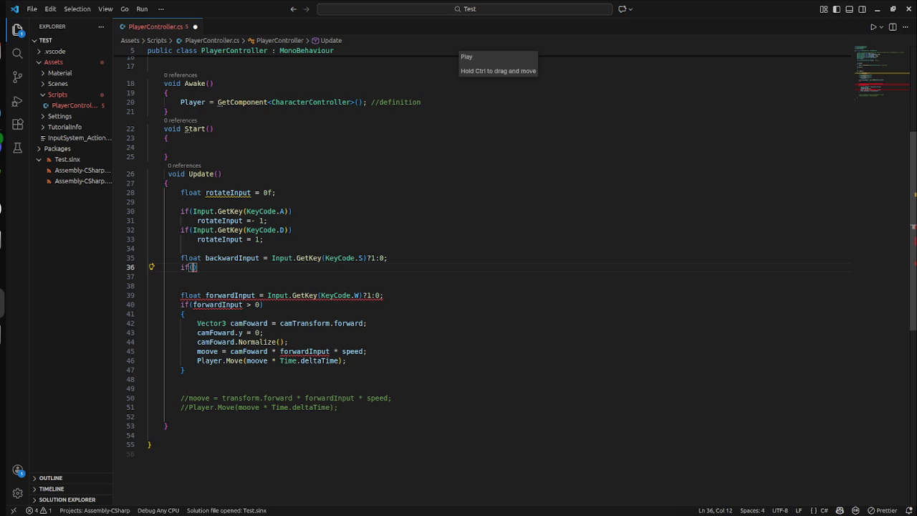
text(ba)
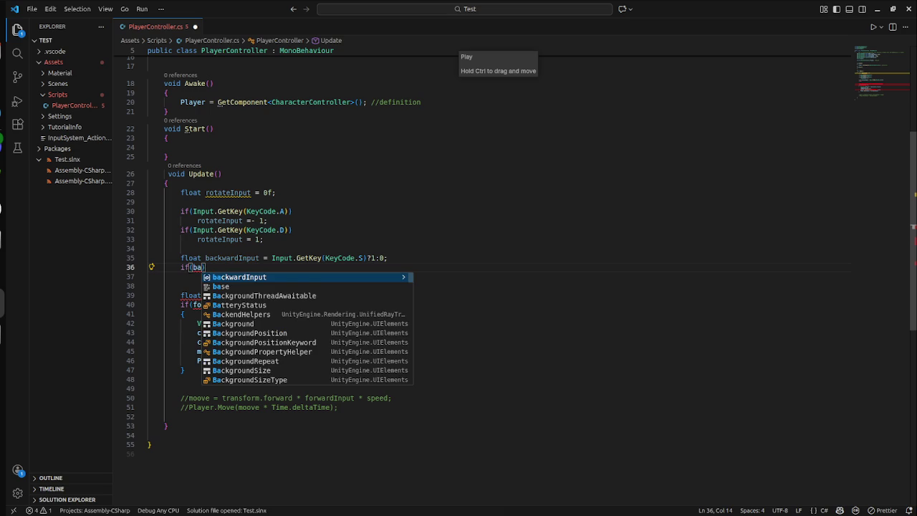
key(Tab)
text(> 0)
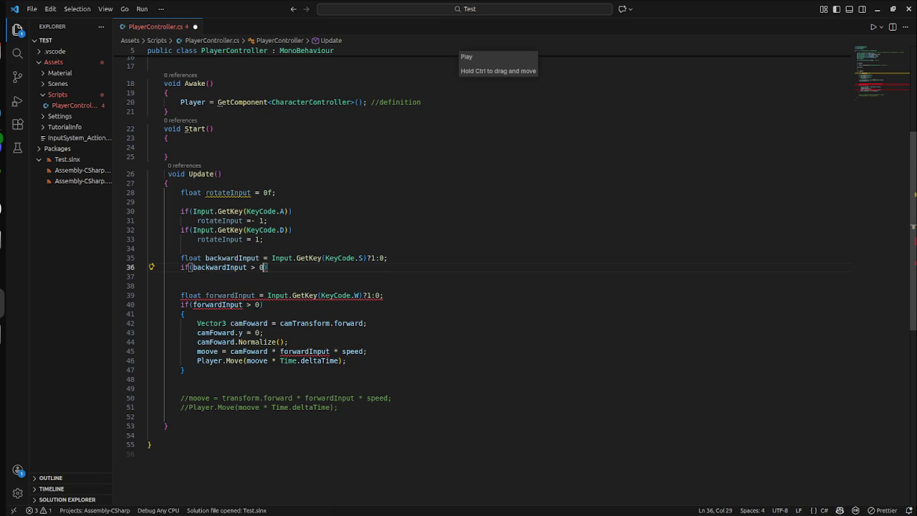
text( ))
key(Return)
text({)
key(Return)
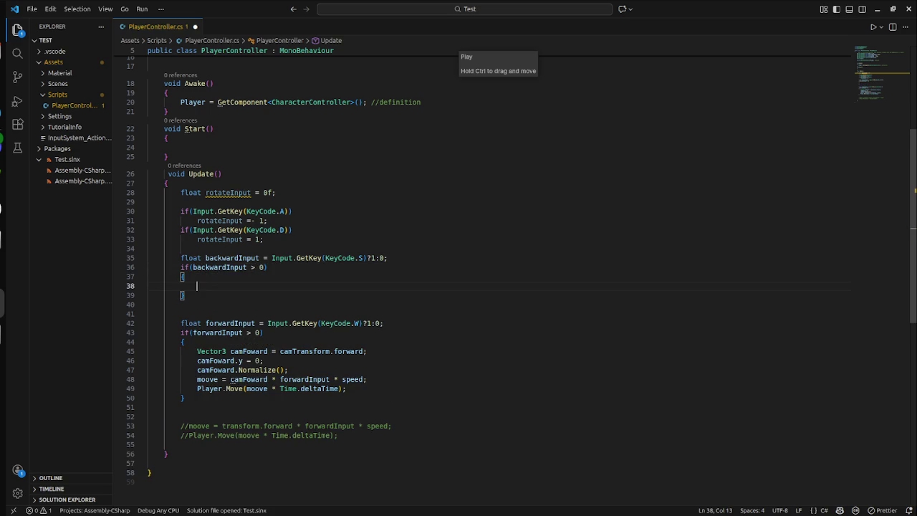
key(ctrl+s)
- Start a Vector3 line inside the block, then delete it to leave the block empty
text(Vec)
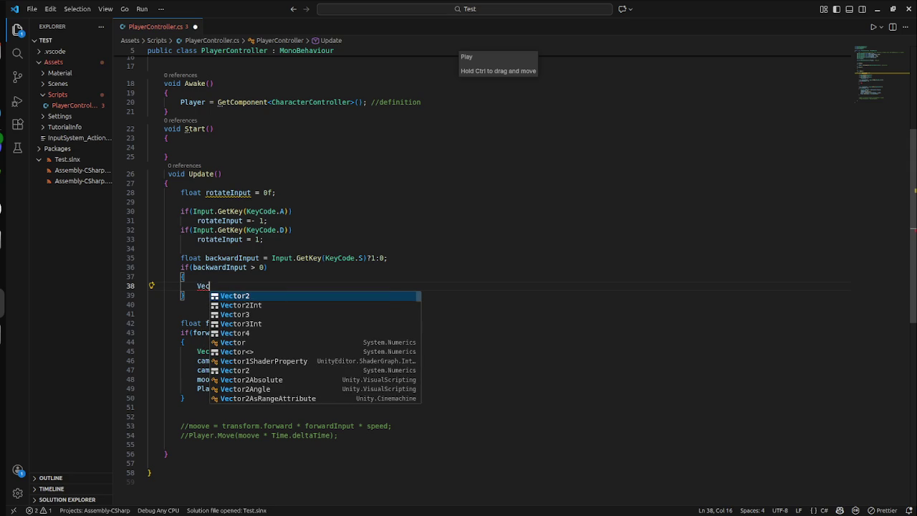
key(Down)
key(Down)
key(Tab)
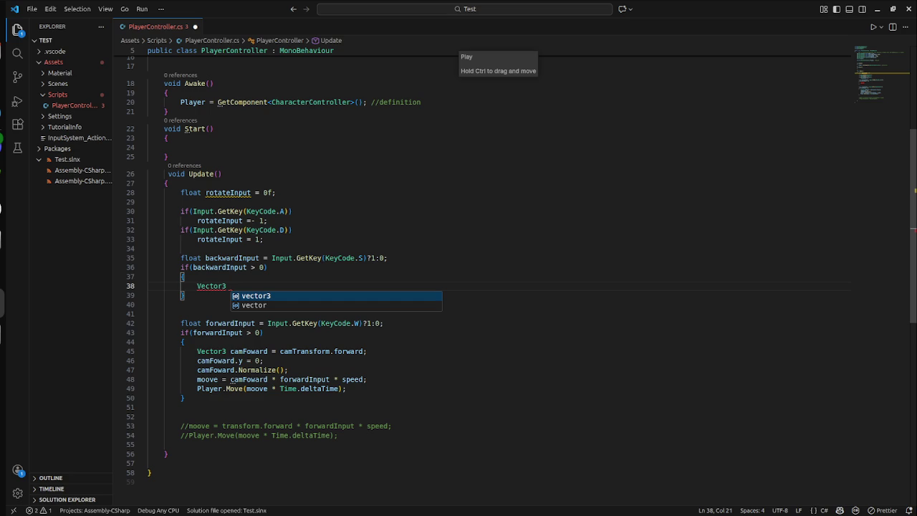
scroll(458, 272, up, 5)
click(266, 417)
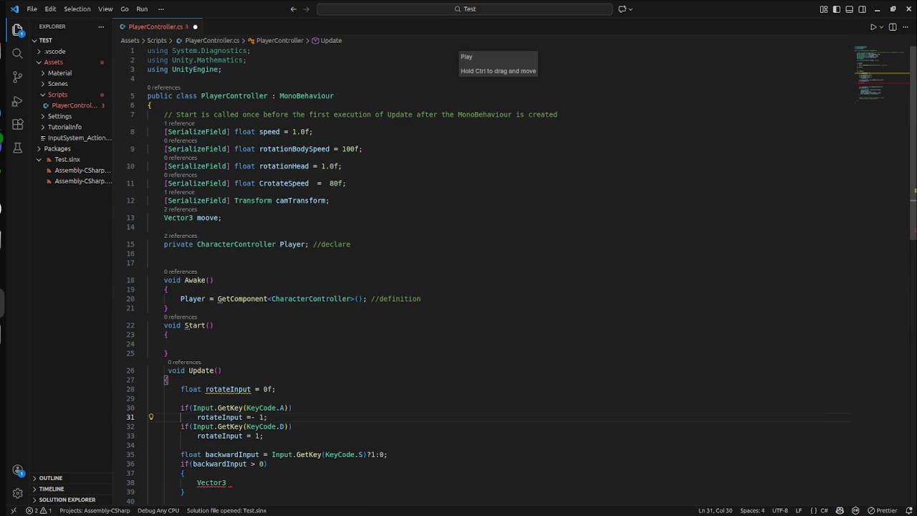
scroll(502, 287, down, 5)
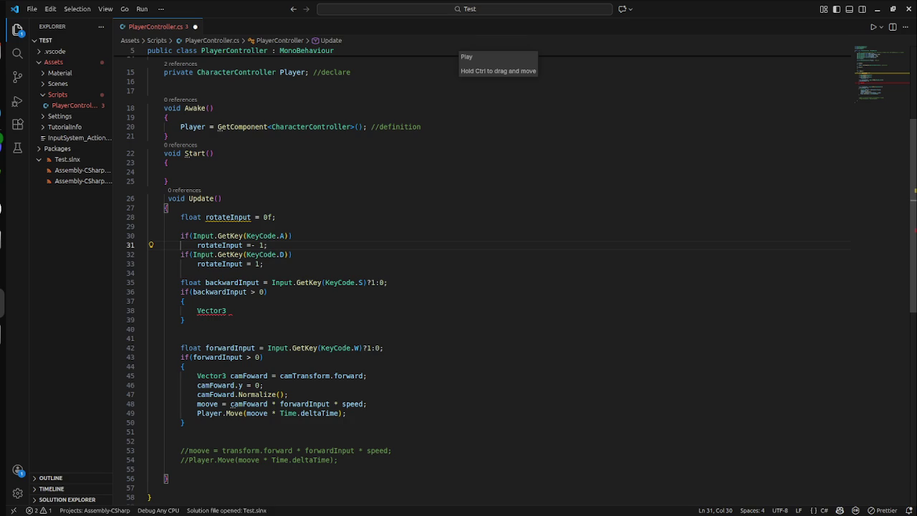
click(226, 310)
key(BackSpace)
key(BackSpace)
key(BackSpace)
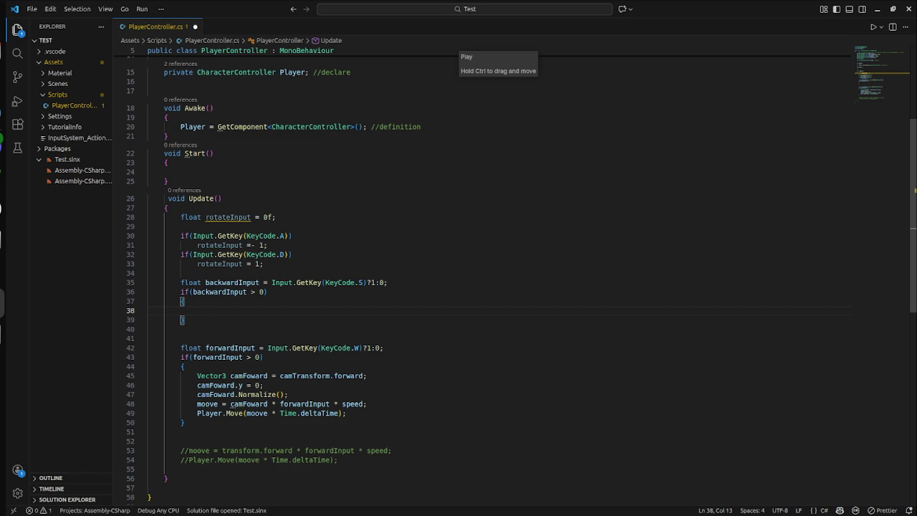
- Type 'moove = backwardInput * speed;' inside the backward block
text(mo)
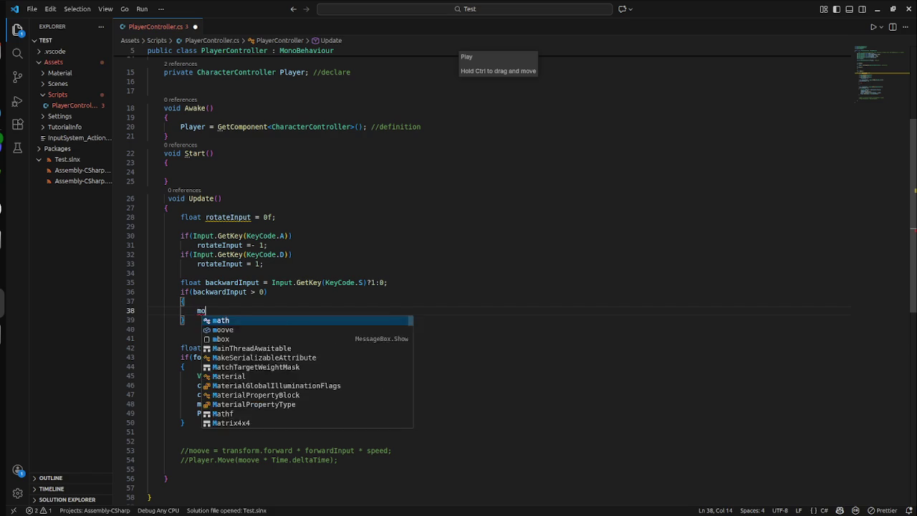
text(ove = )
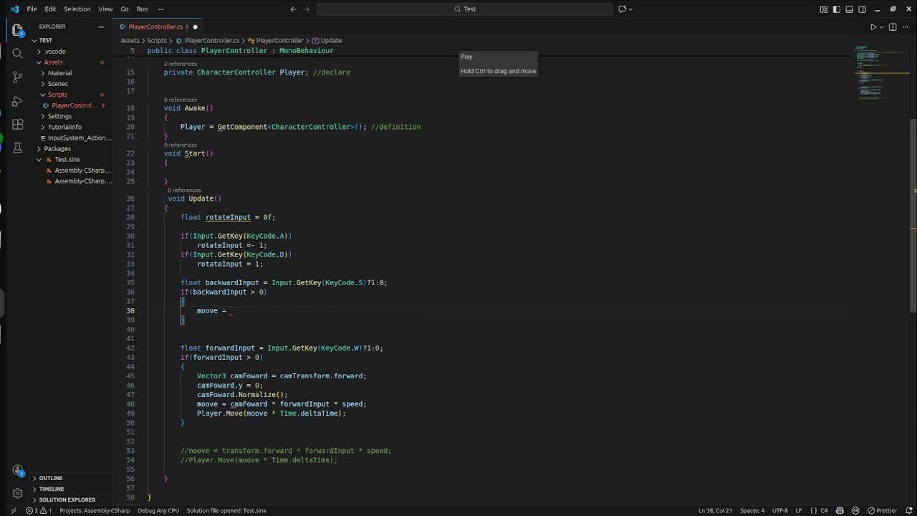
text(ba)
key(Tab)
text(*speed)
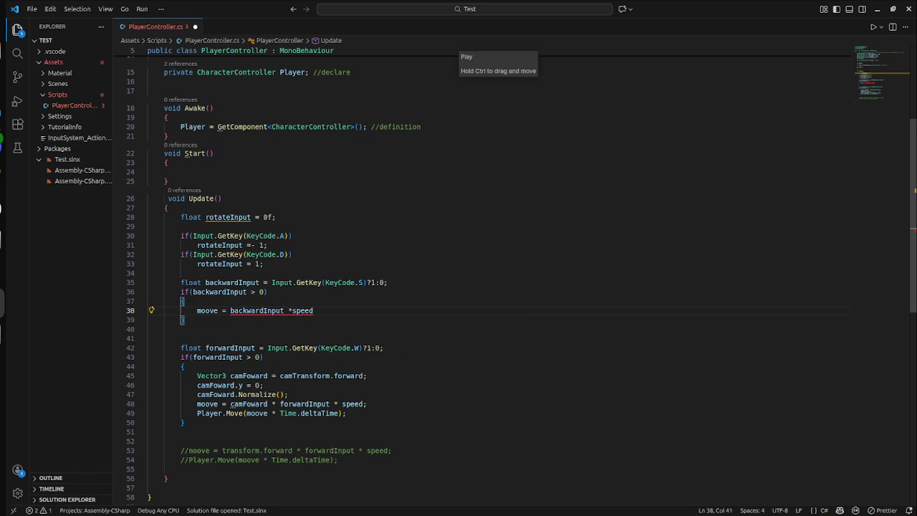
text(;)
key(Left)
key(Left)
key(Left)
key(Left)
key(Left)
key(End)
key(Left)
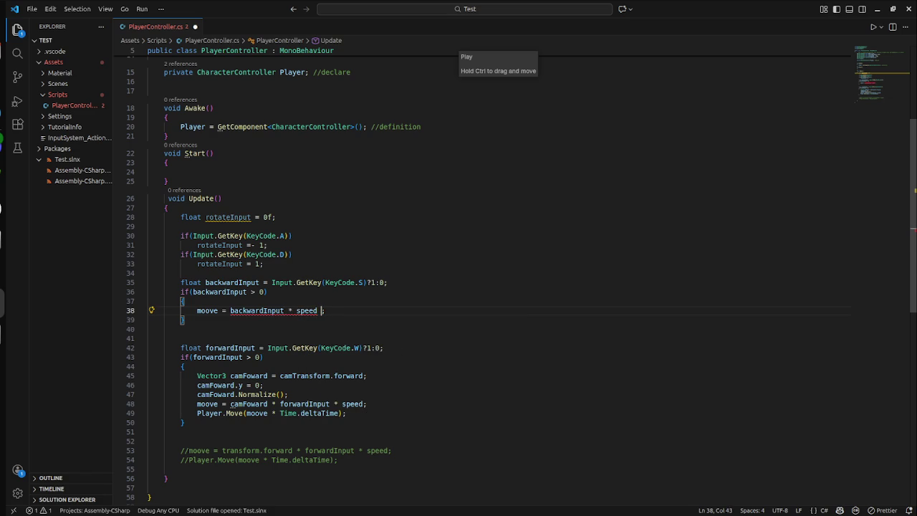
key(Down)
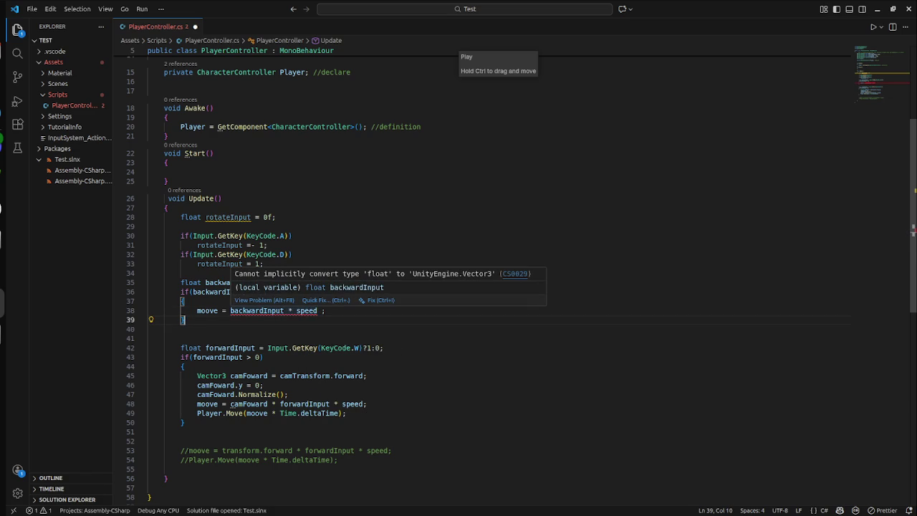
key(Up)
key(Up)
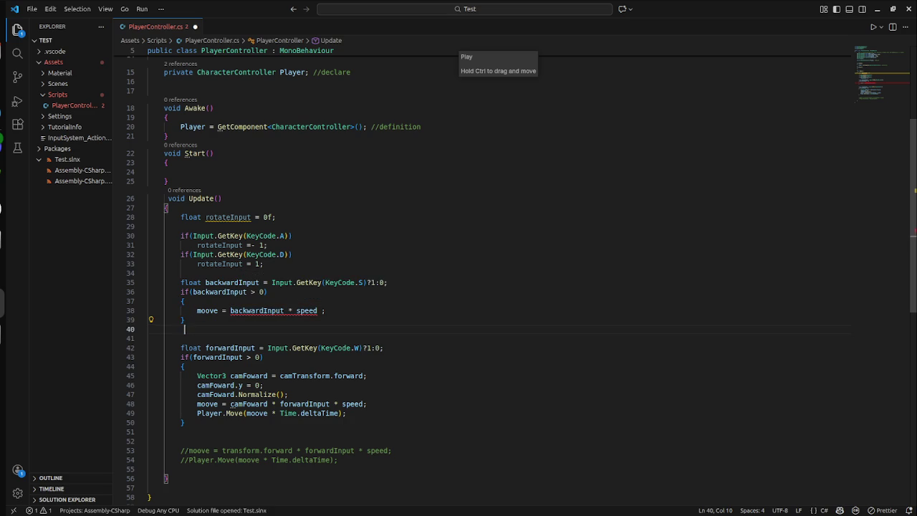
- Try adding 0 * and Time.deltaTime multipliers to the moove line, remove them, and save
click(227, 310)
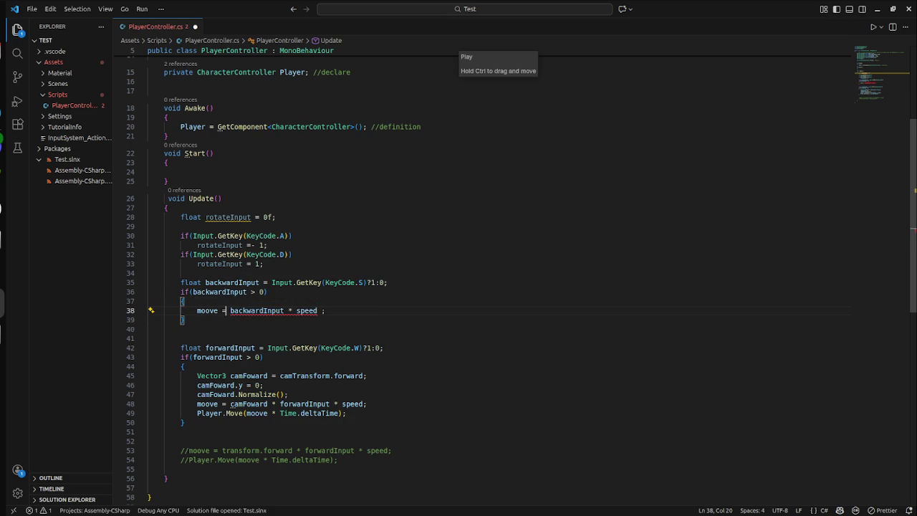
scroll(458, 287, up, 4)
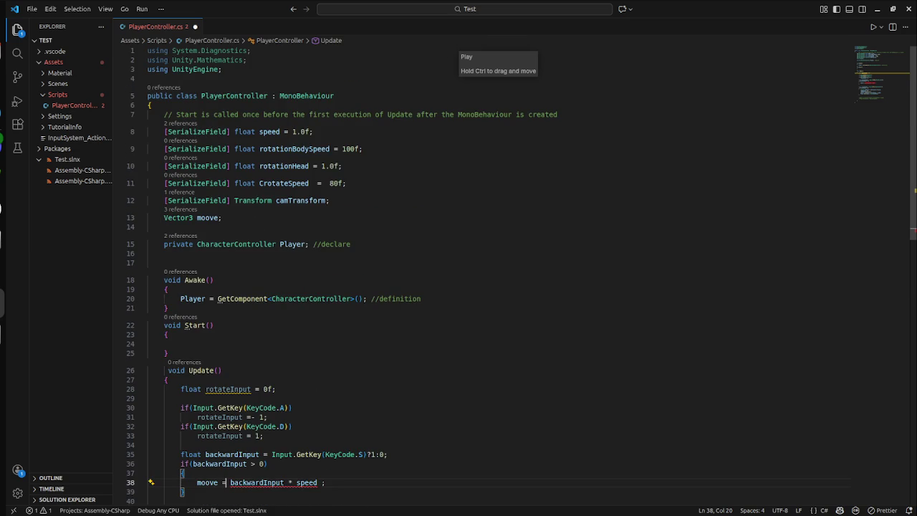
scroll(458, 286, down, 5)
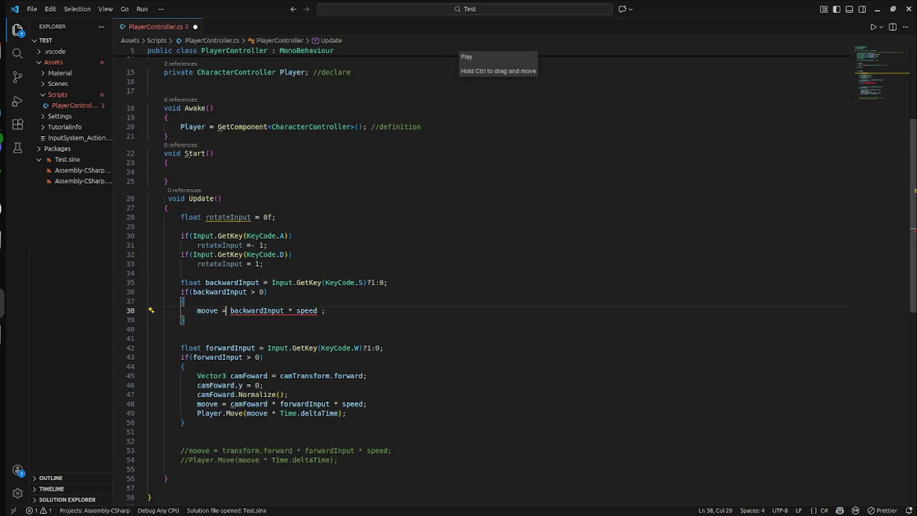
click(185, 270)
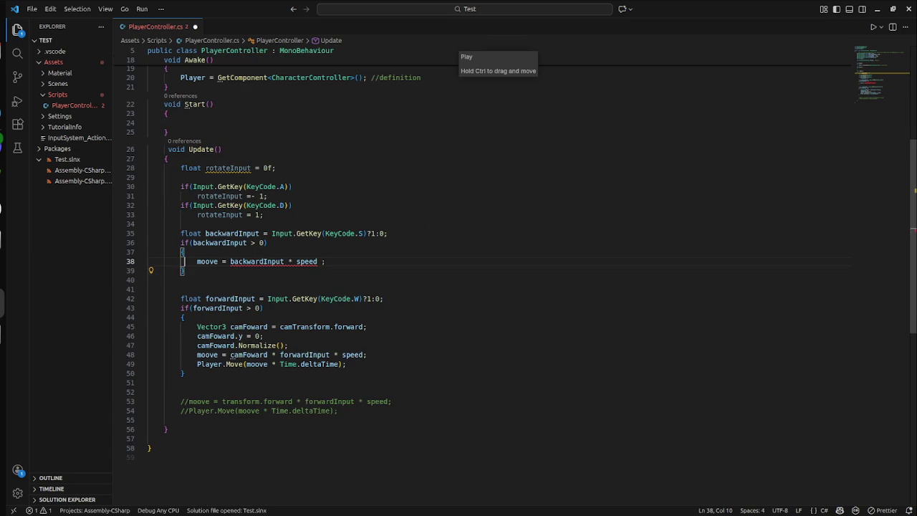
click(180, 262)
click(227, 262)
text(0 *)
key(BackSpace)
key(BackSpace)
key(BackSpace)
click(283, 261)
click(318, 261)
text(* Time.de)
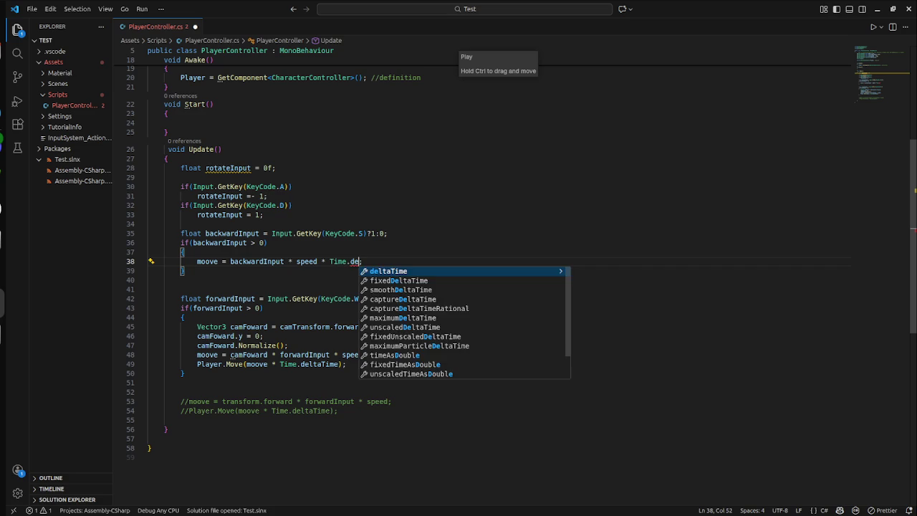
key(Tab)
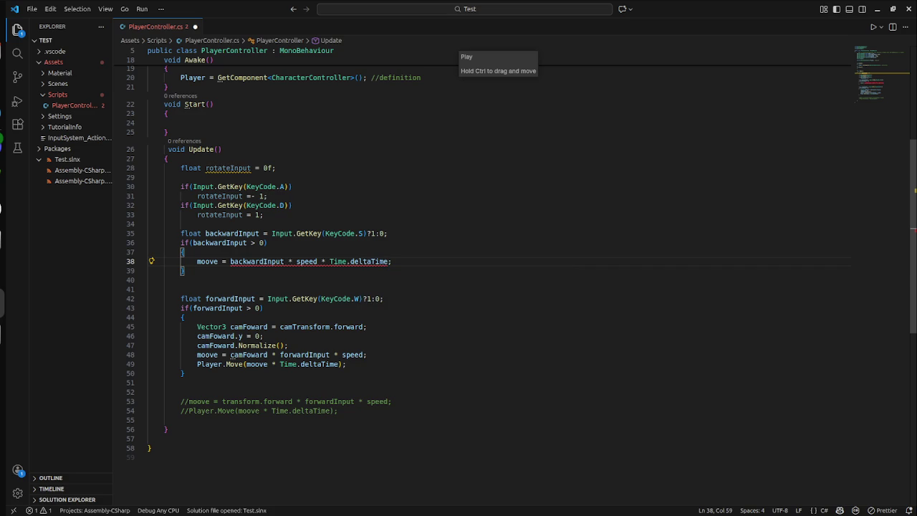
click(290, 261)
click(388, 261)
key(BackSpace)
key(BackSpace)
key(BackSpace)
key(BackSpace)
key(BackSpace)
key(BackSpace)
key(ctrl+s)
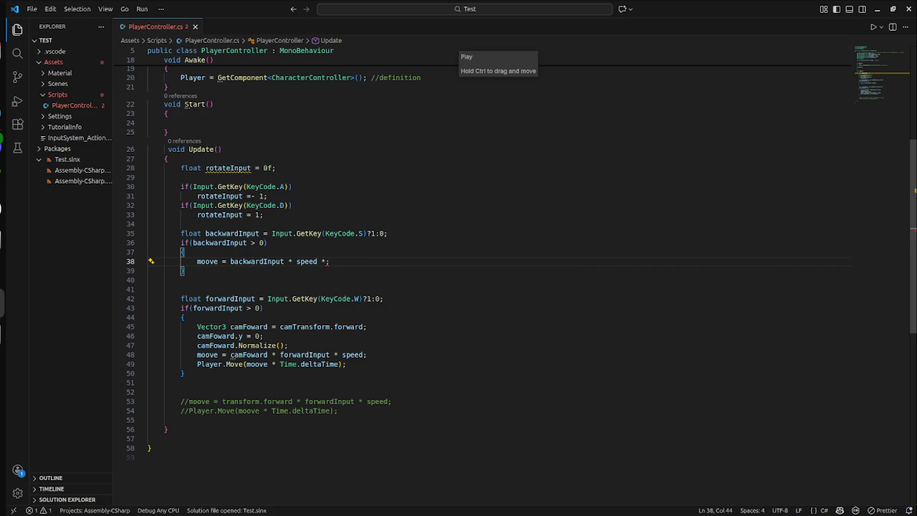
- Paste the two camFoward lines into the backward block as camBackward = camTransform.backward
click(264, 336)
mouse_move(264, 335)
mouse_down()
mouse_move(197, 327)
mouse_move(264, 336)
mouse_up()
key(ctrl+c)
click(197, 327)
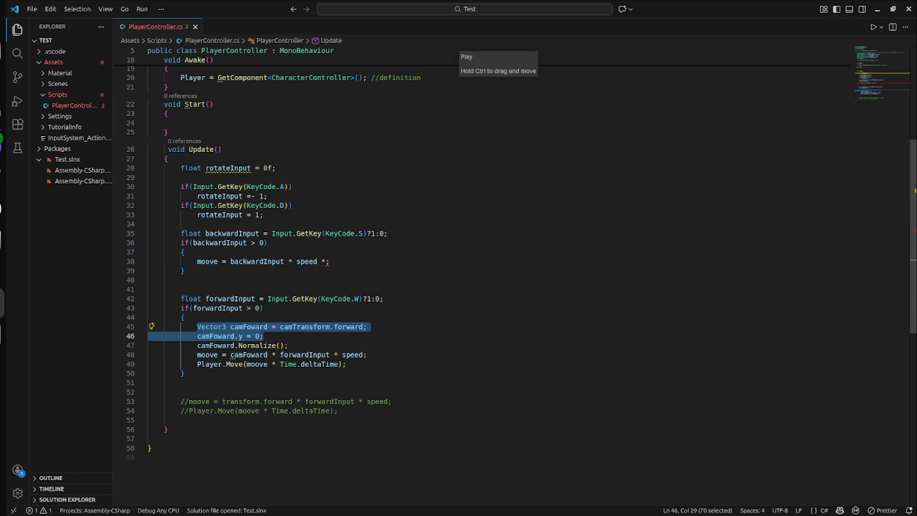
click(186, 251)
key(Return)
key(ctrl+v)
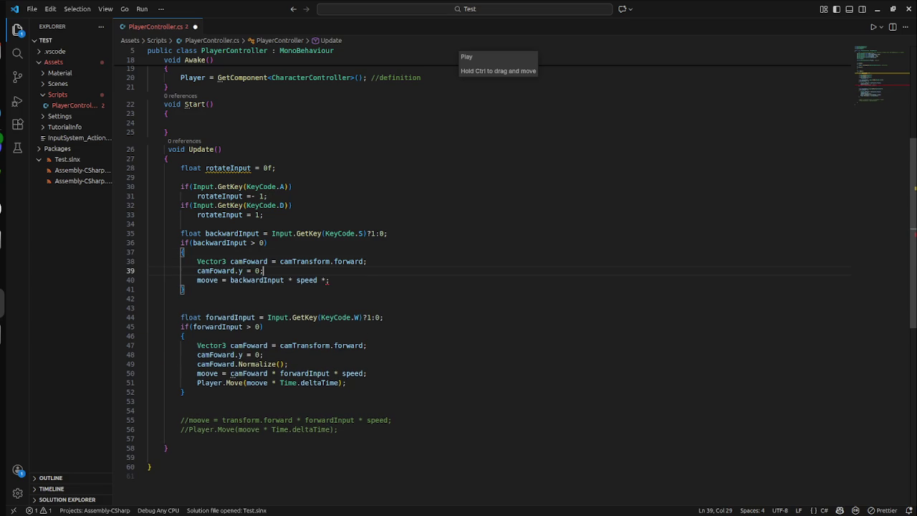
click(238, 261)
key(Delete)
key(Delete)
key(Delete)
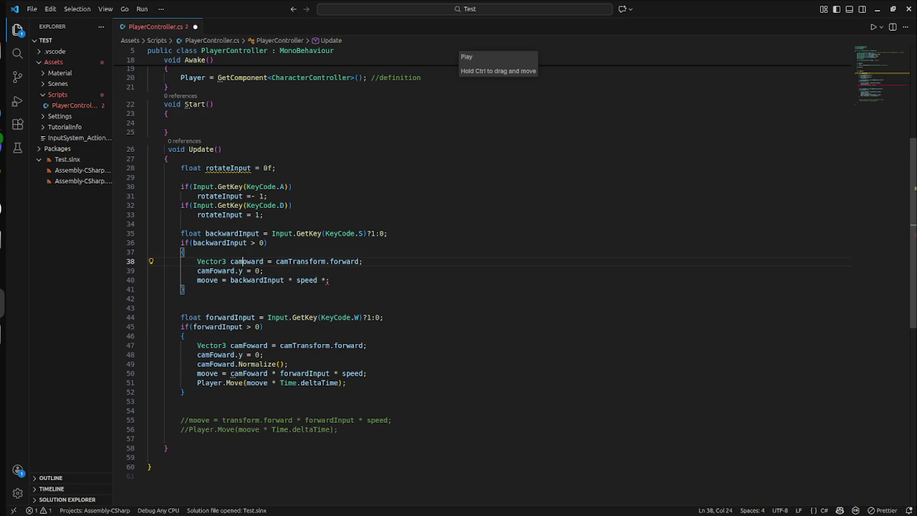
text(Backward)
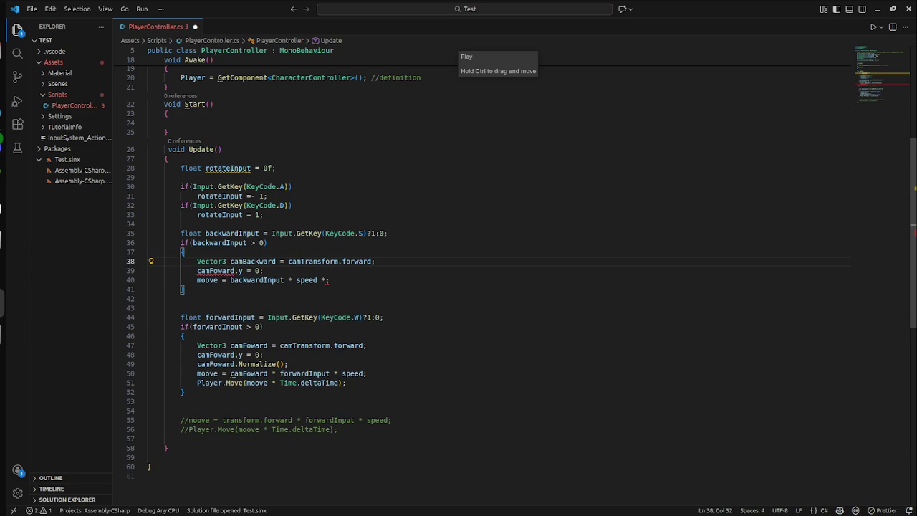
click(353, 261)
text(ba)
key(Delete)
key(Delete)
key(Delete)
key(BackSpace)
key(BackSpace)
key(BackSpace)
key(BackSpace)
text(back)
text(ward)
- Change backward back to camTransform.forward and open the forward property's definition with F12
scroll(458, 273, up, 5)
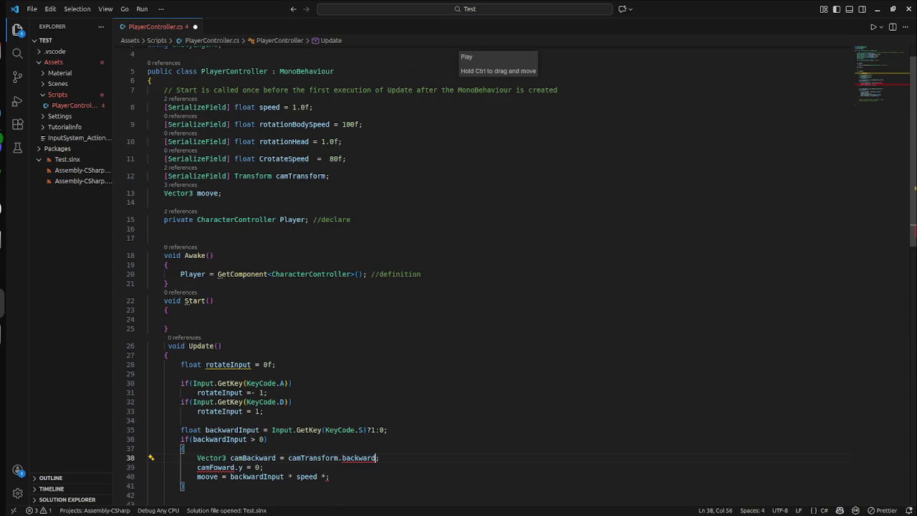
scroll(459, 287, down, 4)
click(363, 334)
click(366, 335)
key(Right)
key(Right)
key(BackSpace)
key(BackSpace)
key(BackSpace)
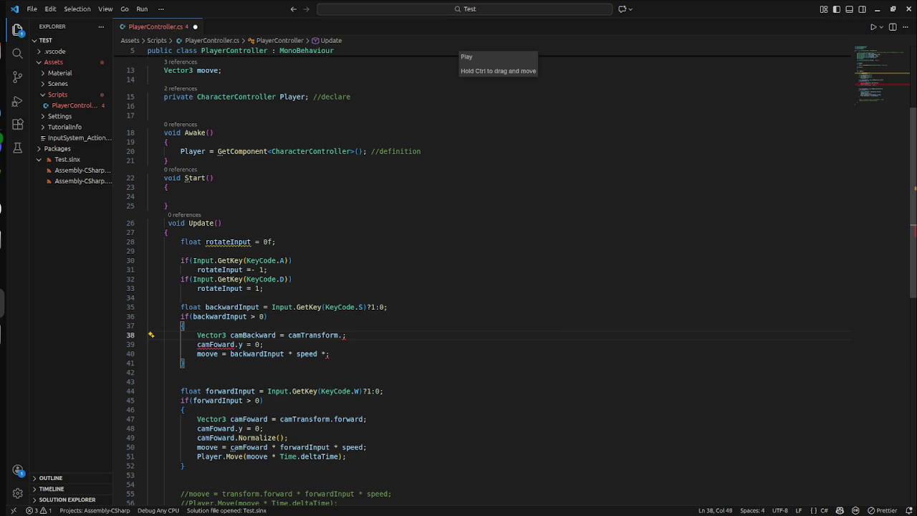
text(a)
key(BackSpace)
key(BackSpace)
text(f)
key(Tab)
key(Down)
click(358, 334)
key(F12)
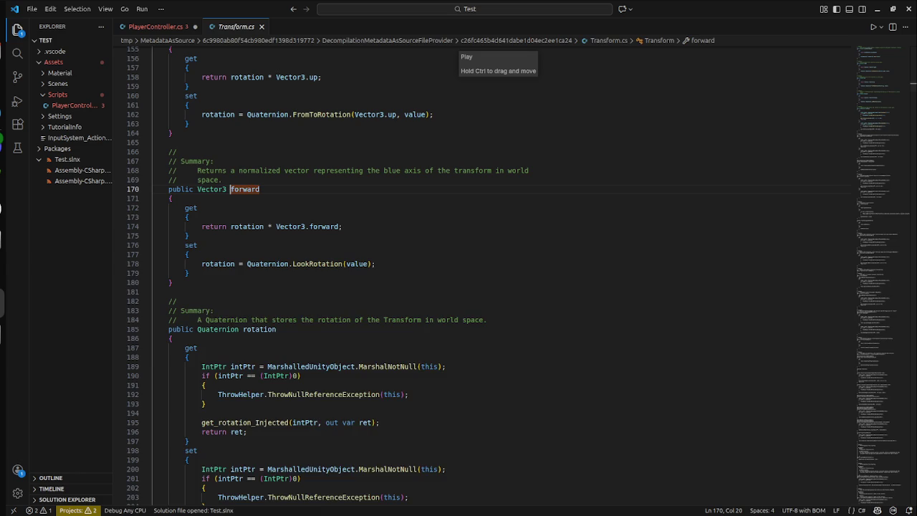
- Read the forward property in Transform.cs, then return to PlayerController.cs and select forward on line 38
click(198, 253)
scroll(459, 286, down, 7)
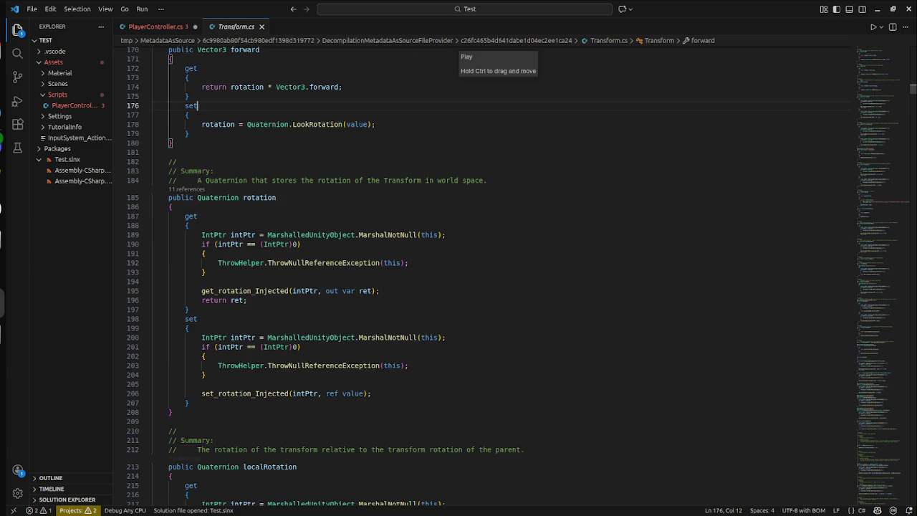
scroll(458, 286, up, 3)
scroll(459, 287, down, 1)
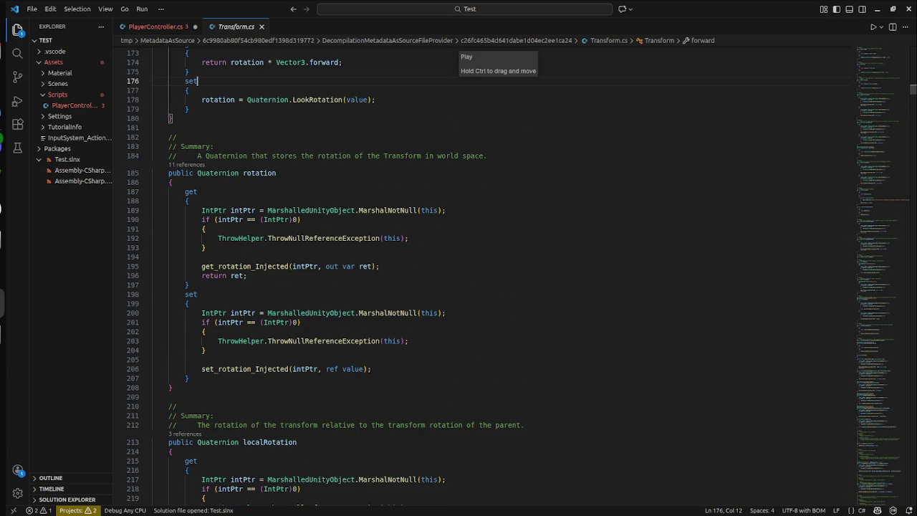
scroll(501, 279, up, 3)
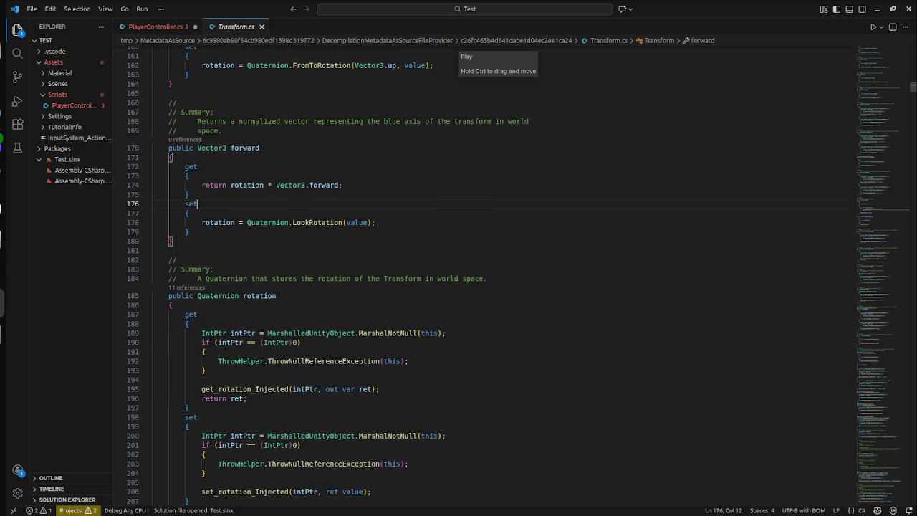
key(ctrl+Tab)
double_click(356, 335)
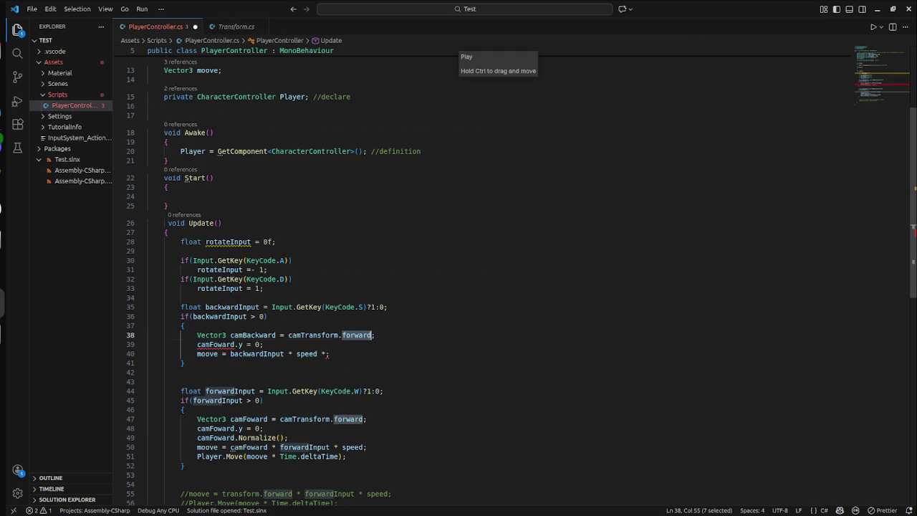
- Replace forward with rotation on line 38, drop the added 180, and select the backwardInput block
text(rotation )
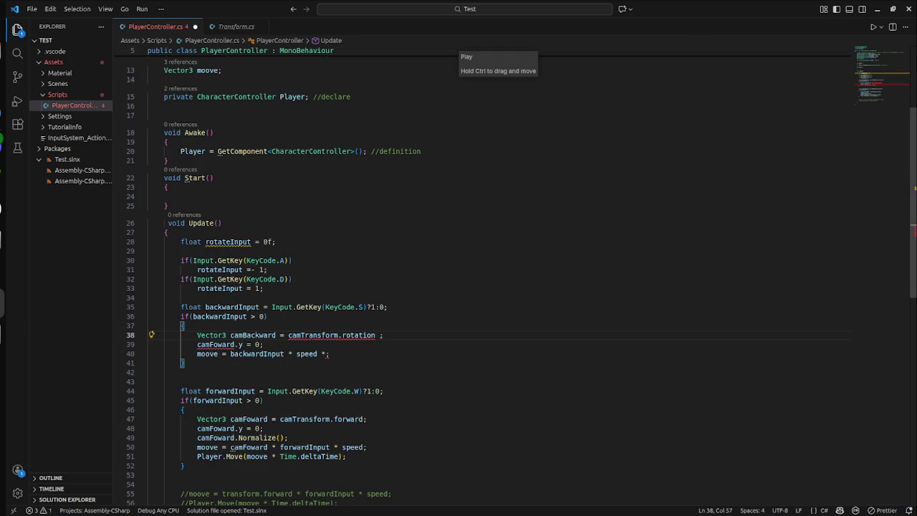
text(+ 180)
key(BackSpace)
key(BackSpace)
key(BackSpace)
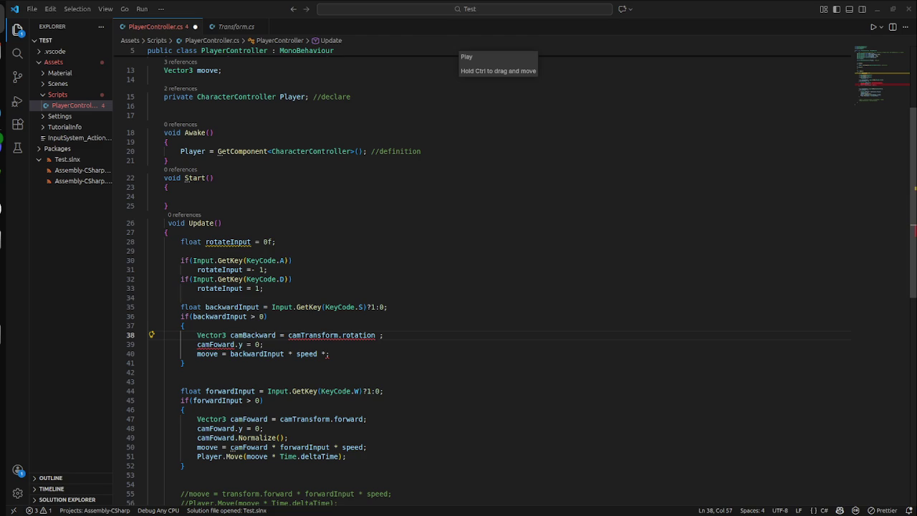
mouse_move(184, 363)
mouse_down()
mouse_move(154, 363)
mouse_move(161, 306)
mouse_up()
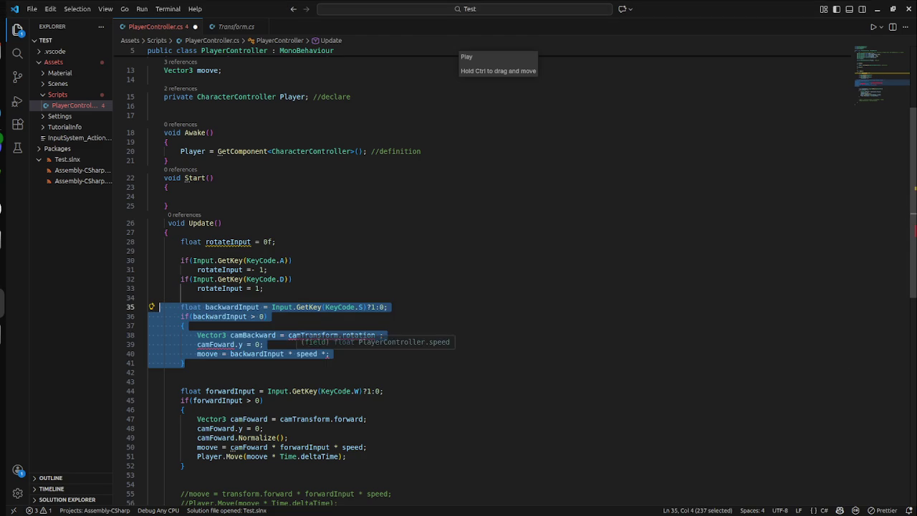
- Delete the selected backwardInput block from Update
key(BackSpace)
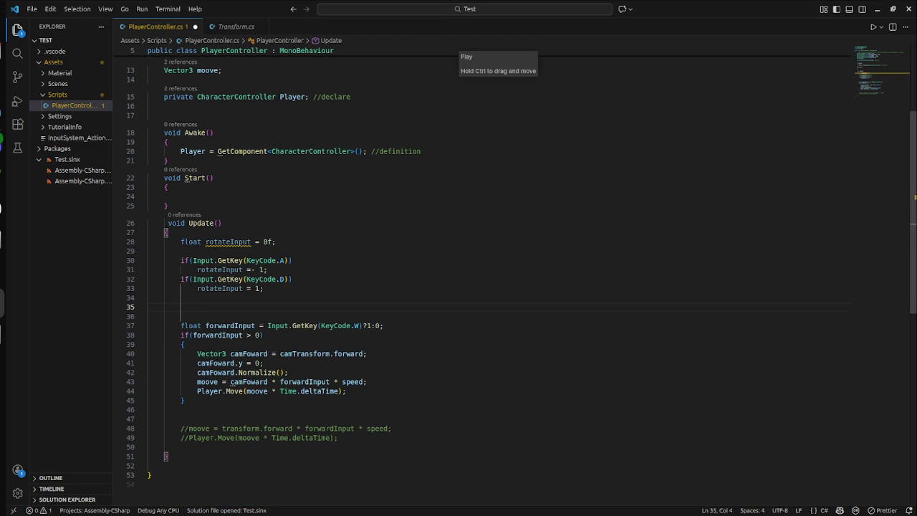
click(164, 409)
mouse_move(164, 409)
mouse_down()
mouse_move(212, 390)
mouse_move(164, 223)
mouse_up()
click(292, 279)
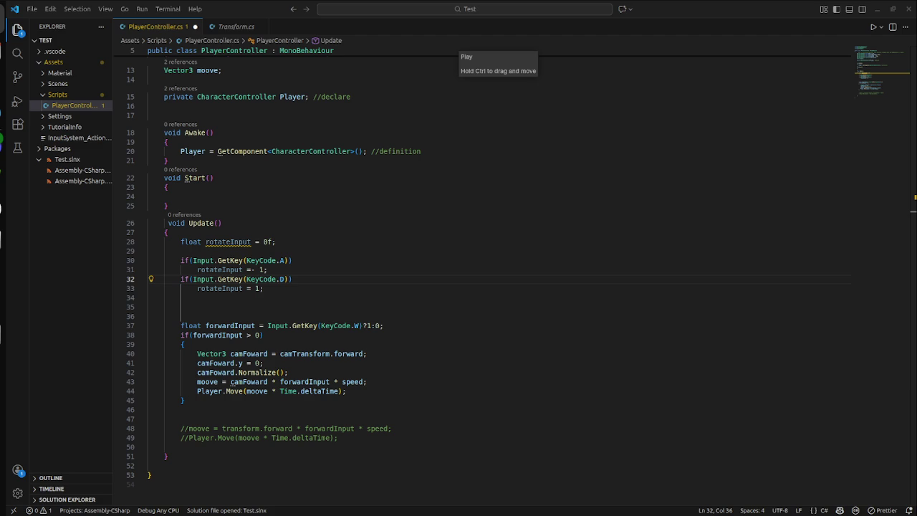
- Replace the entire file with the pasted PlayerMovement reverse-turn script and bring Unity forward
click(148, 251)
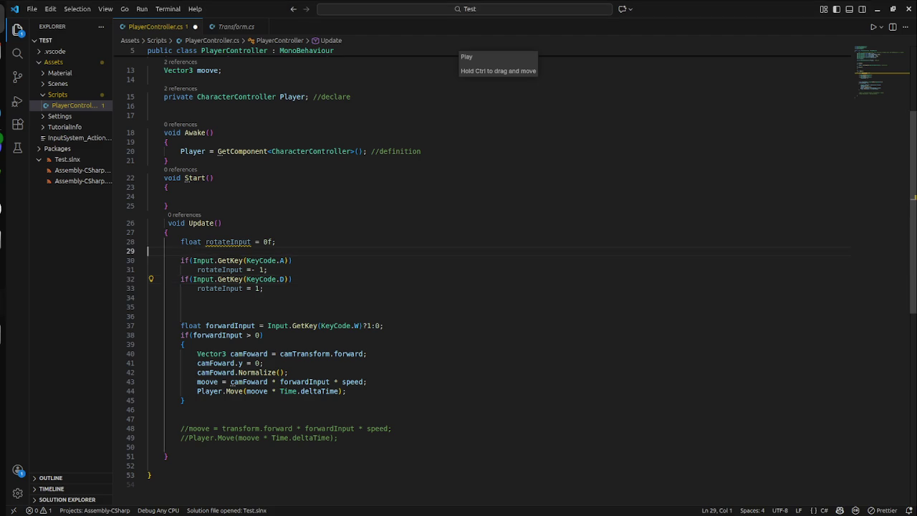
scroll(459, 276, up, 5)
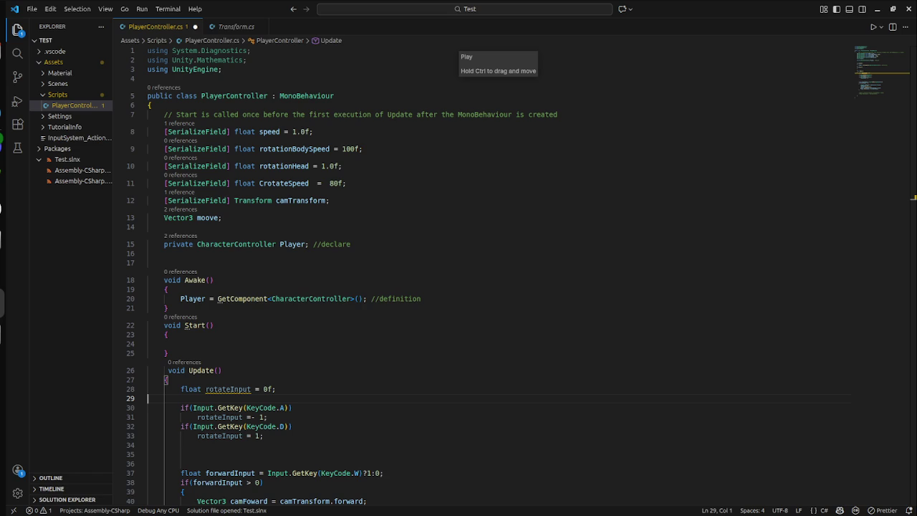
key(ctrl+a)
key(ctrl+v)
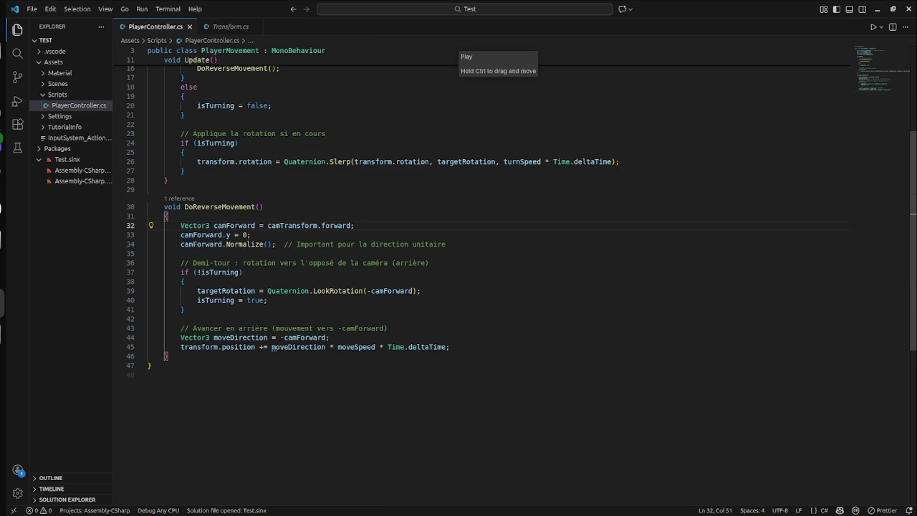
key(super)
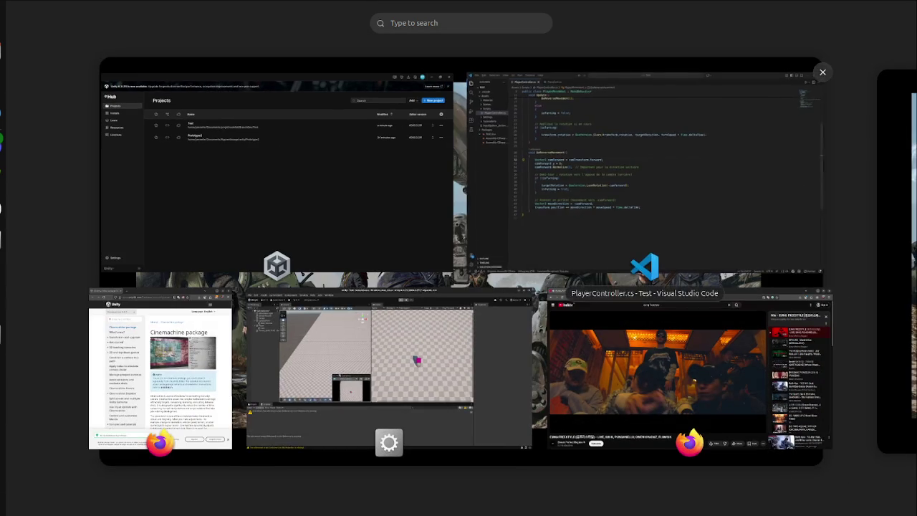
click(389, 369)
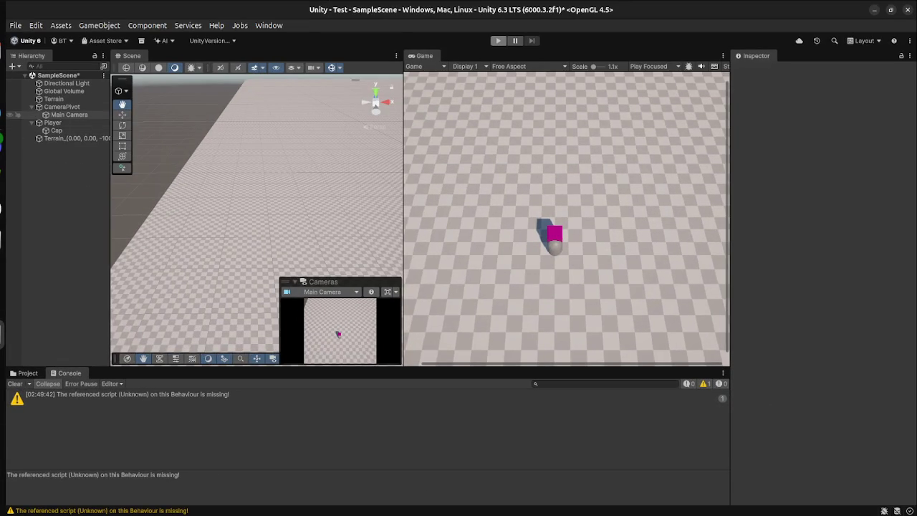
- Select Player, check Player Movement shows Move Speed 5 and Turn Speed 10, and enter play mode
click(52, 122)
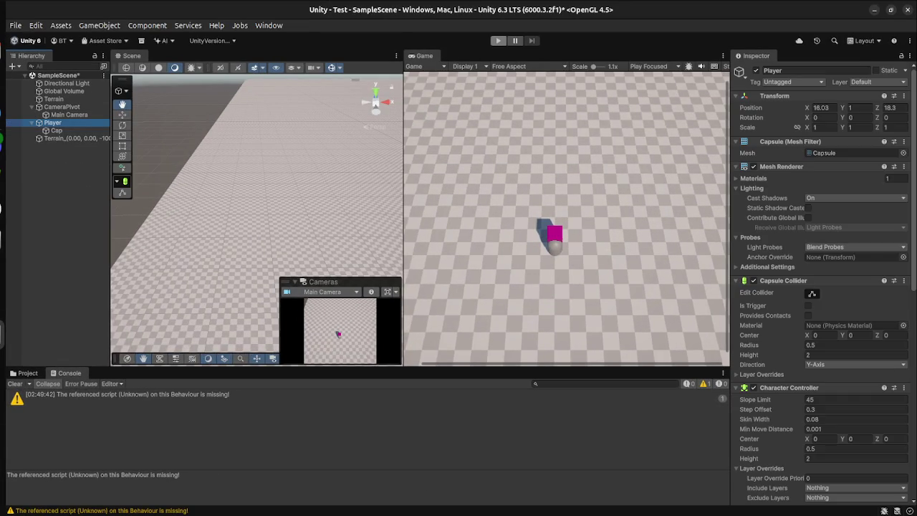
scroll(810, 291, down, 10)
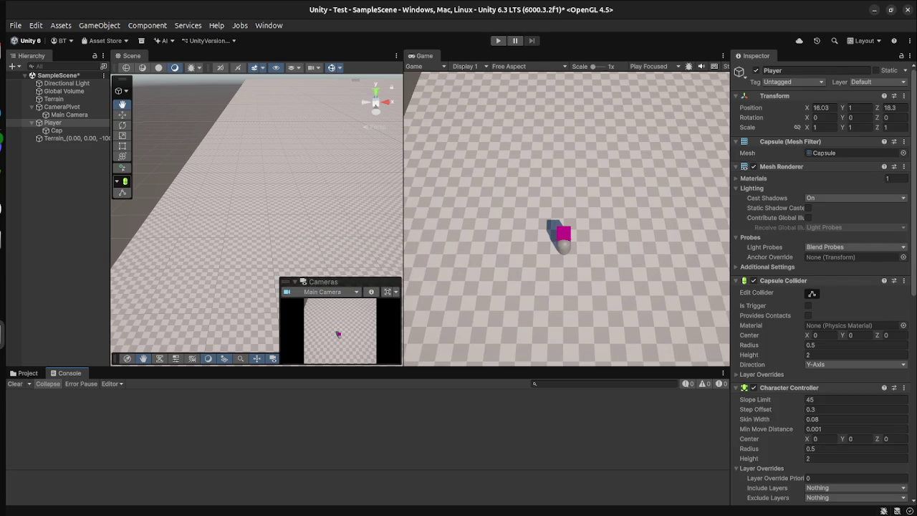
scroll(820, 286, down, 10)
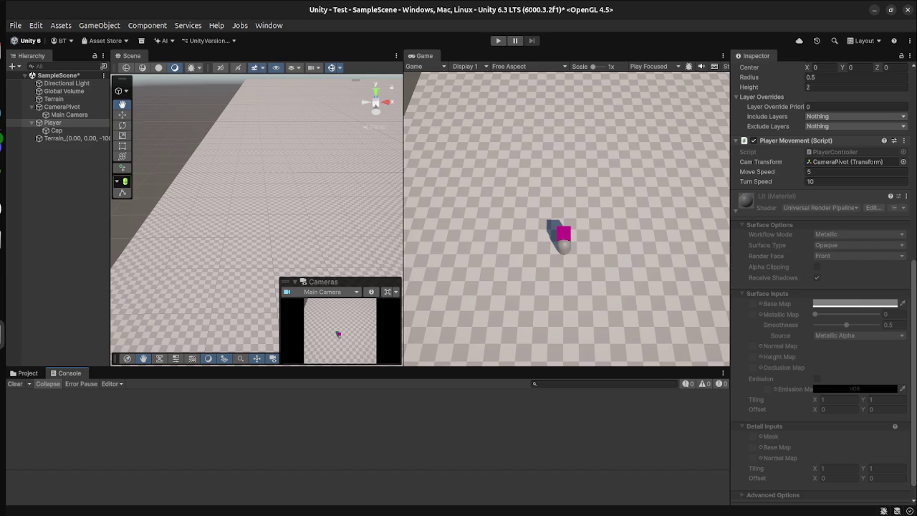
key(ctrl+p)
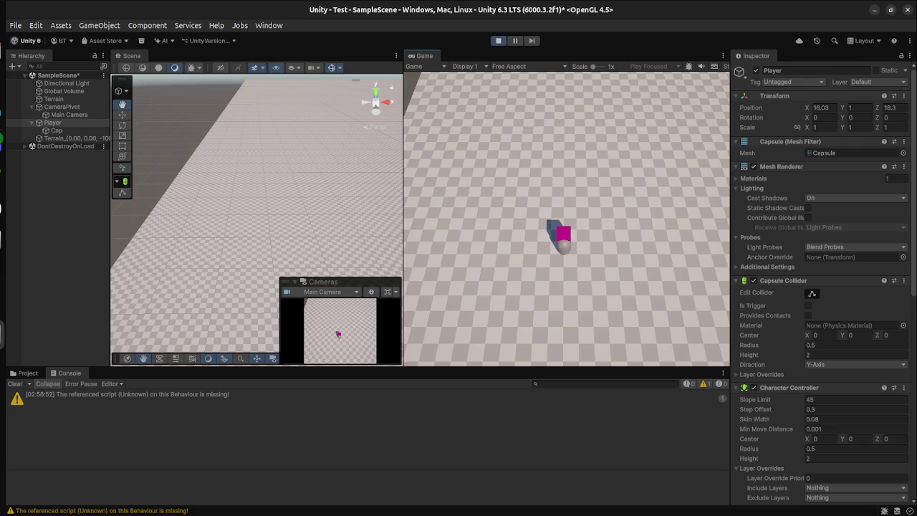
- Hold S to see the player turn and back toward the camera, then stop play and return to VS Code
key(s)
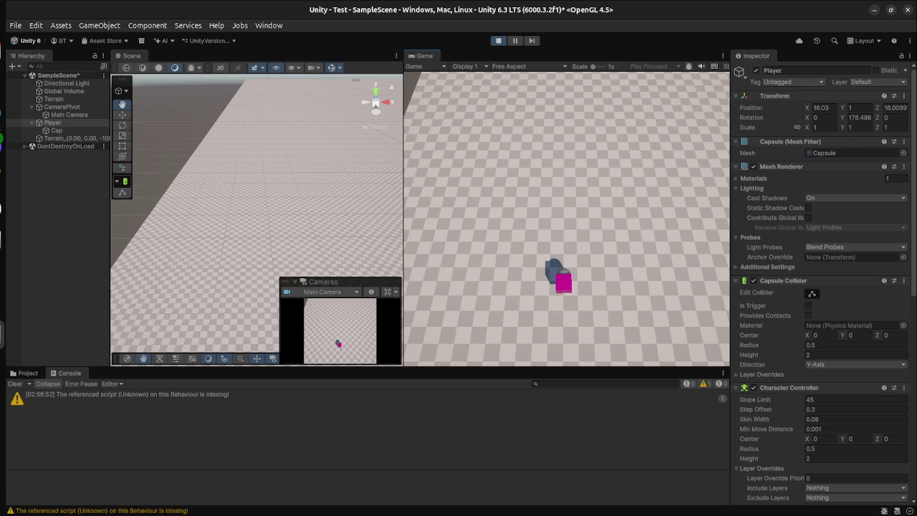
key(s)
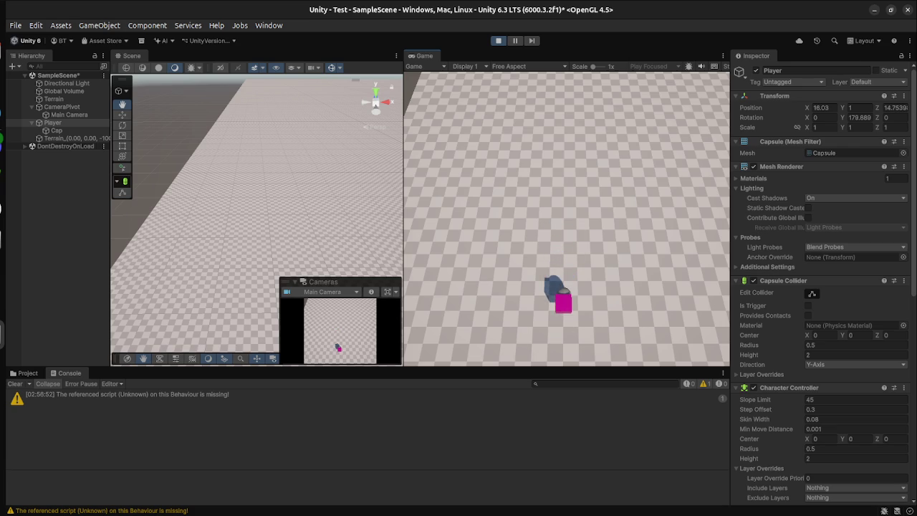
key(ctrl+p)
key(super)
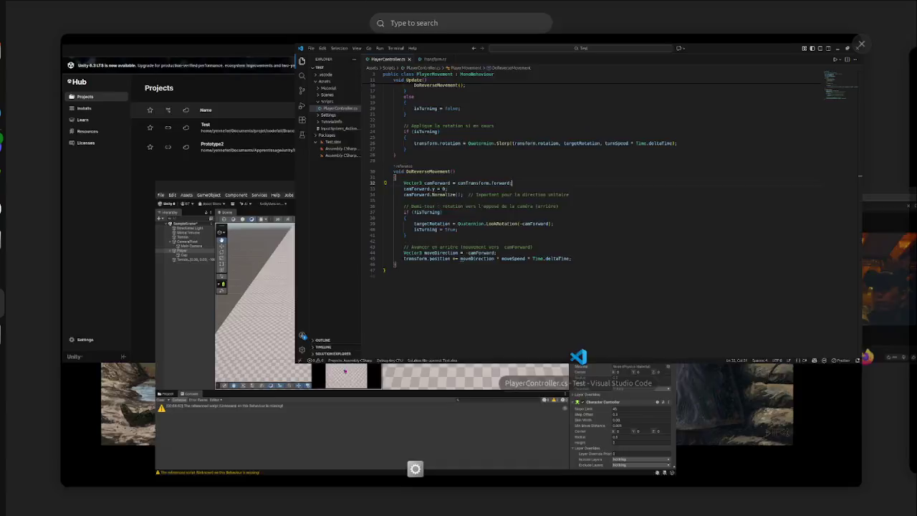
click(573, 201)
scroll(502, 286, up, 5)
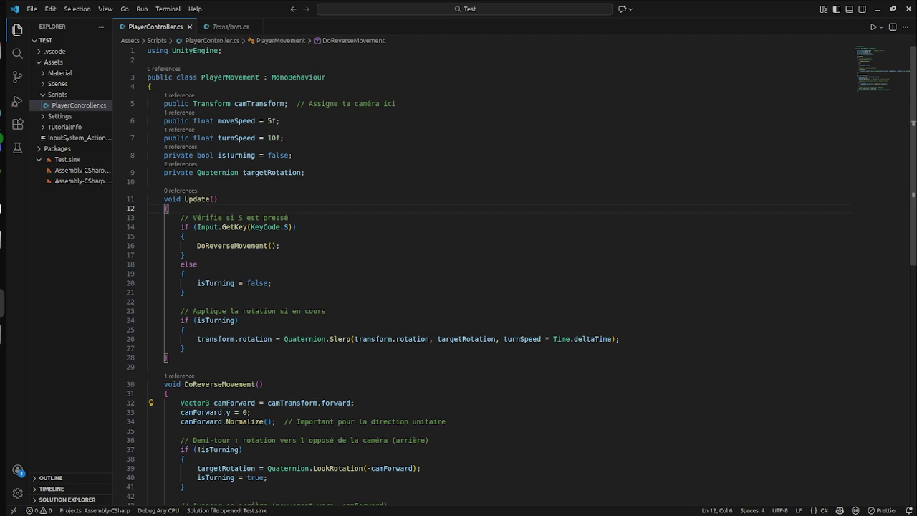
- Replace the whole script with the pasted HandleMovement and ApplyRotation version
key(ctrl+a)
key(ctrl+v)
scroll(290, 244, up, 10)
- Bring the Unity editor window back to the front
key(super)
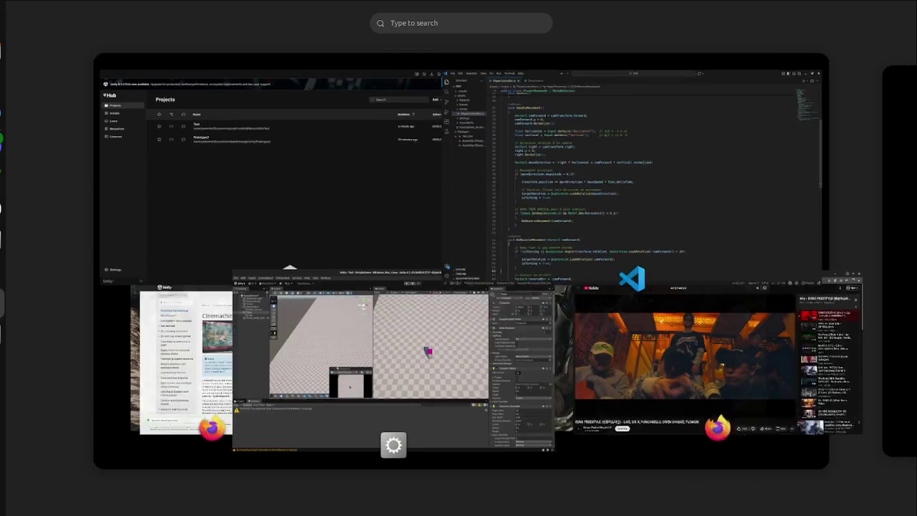
key(super)
key(super)
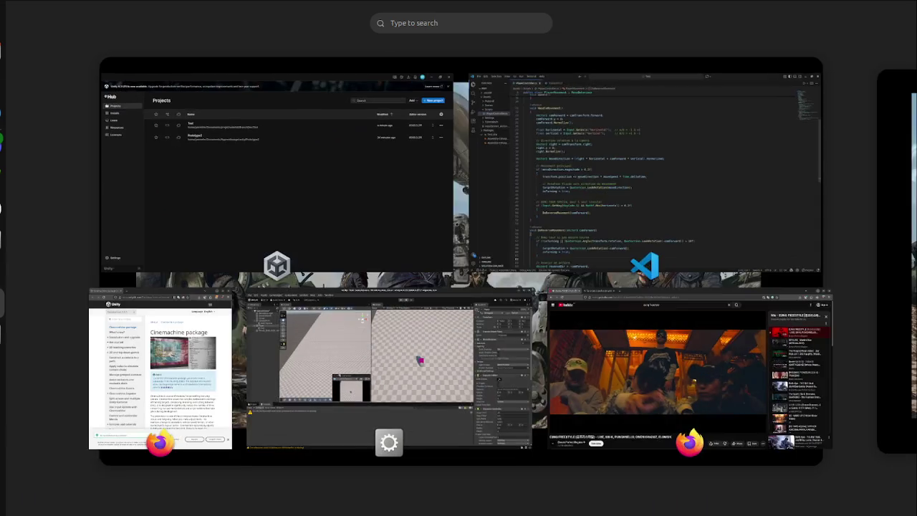
click(276, 165)
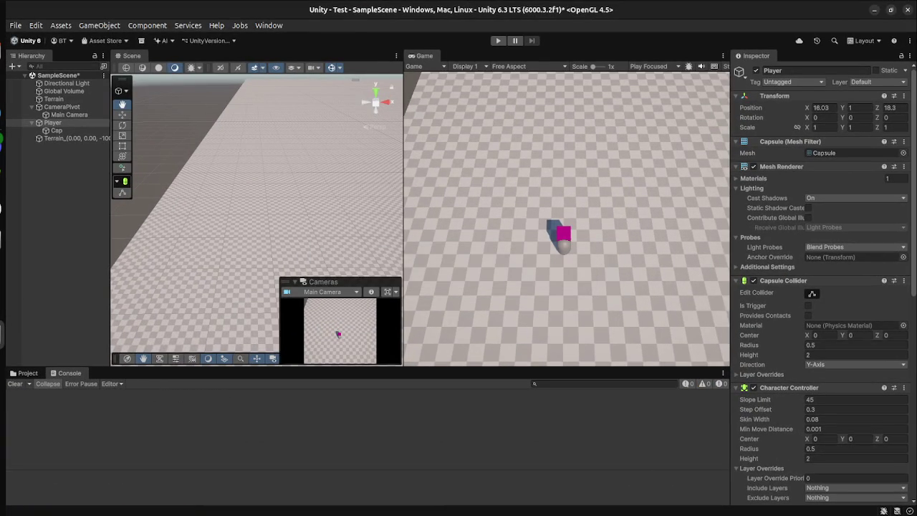
- Enter play mode and drive the player forward, left, backward and right to test turning
click(498, 40)
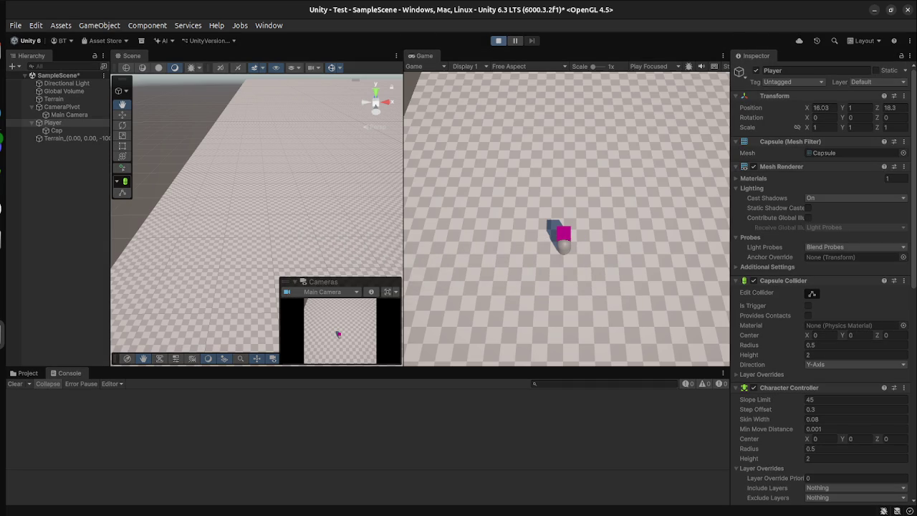
key(w)
key(a)
key(s)
key(d)
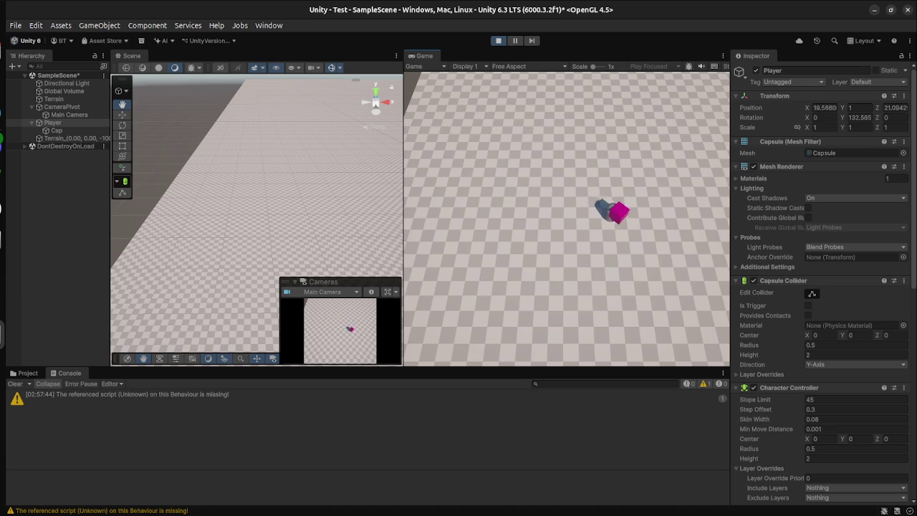
key(a)
key(w)
key(a)
key(s)
key(d)
key(a)
key(d)
key(a)
- Alternate forward and reverse moves with left and right steering to test turning toward the camera
key(s)
key(w)
key(s)
key(w)
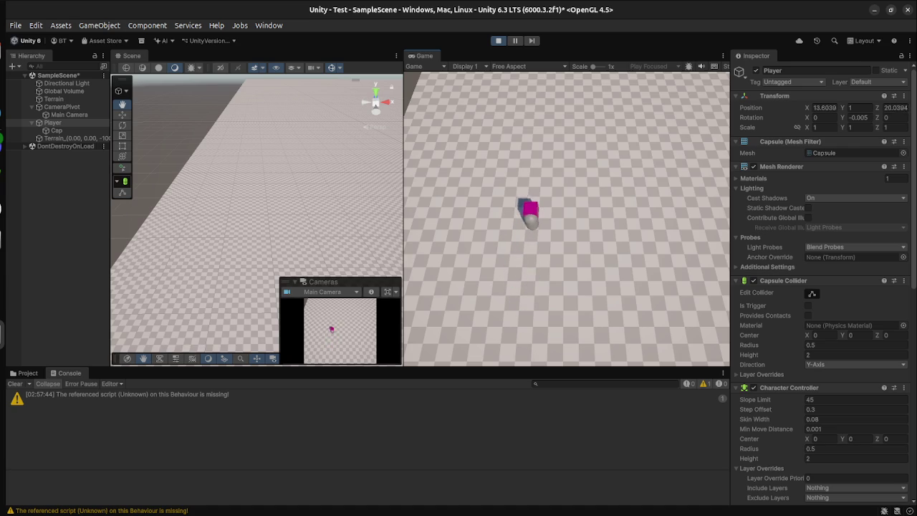
key(s)
key(w)
key(d)
key(a)
key(w)
key(d)
key(a)
key(s)
key(w)
scroll(824, 287, down, 5)
- Change the Player Movement Turn Speed from 10 to 5 in the Inspector
scroll(824, 286, down, 2)
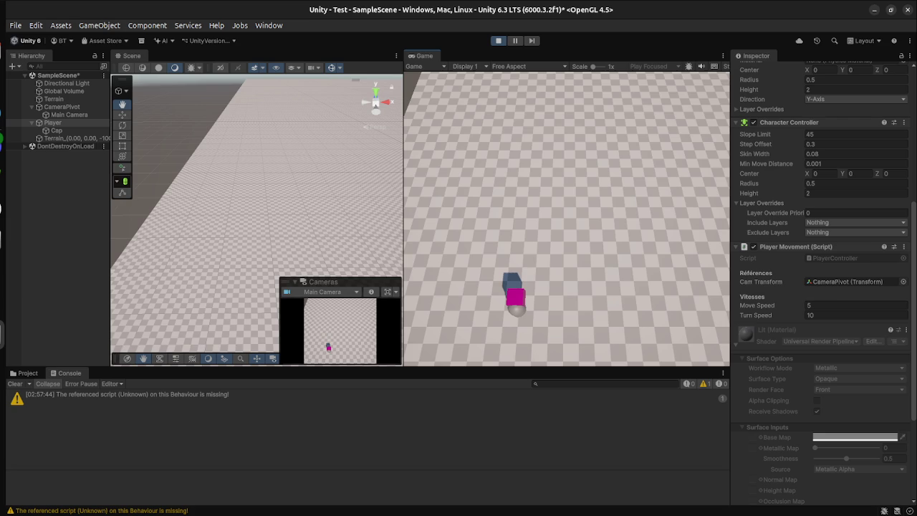
scroll(824, 287, down, 2)
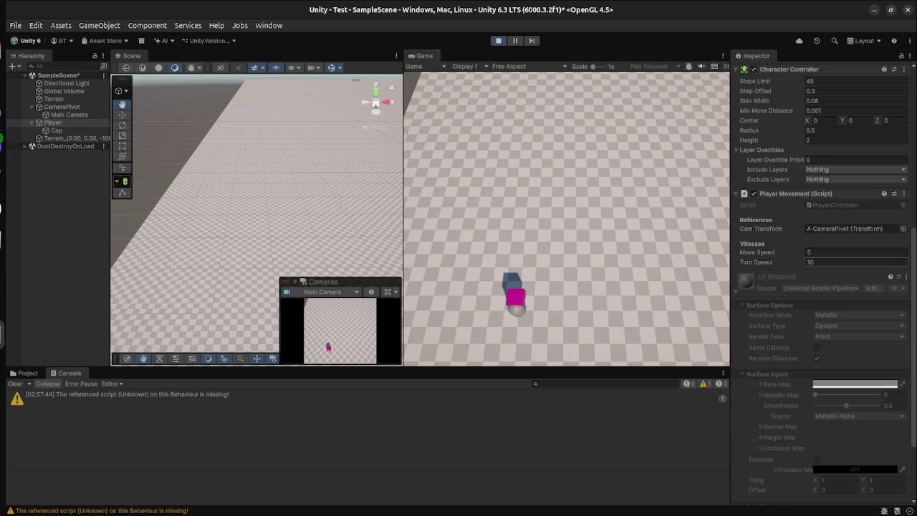
key(BackSpace)
key(BackSpace)
text(5)
key(Return)
- Drive the player forward and around curves to check the slower turning
key(w)
key(d)
key(w)
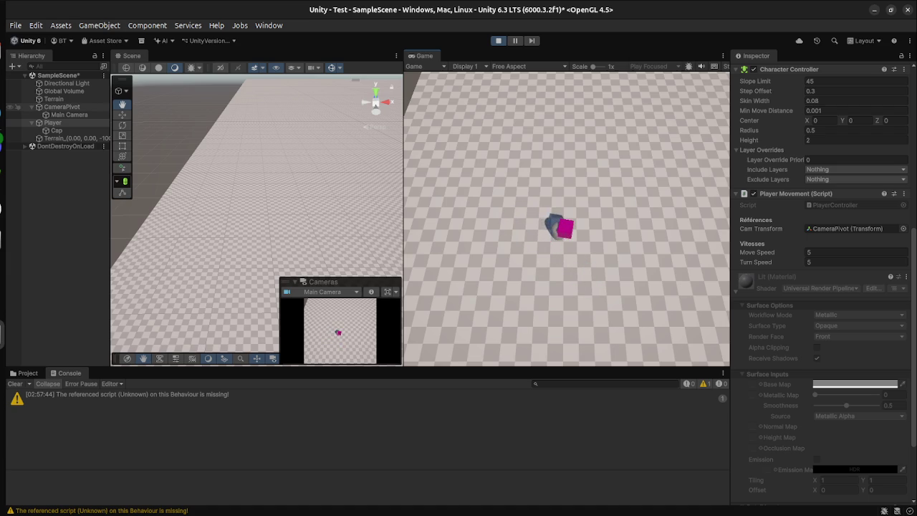